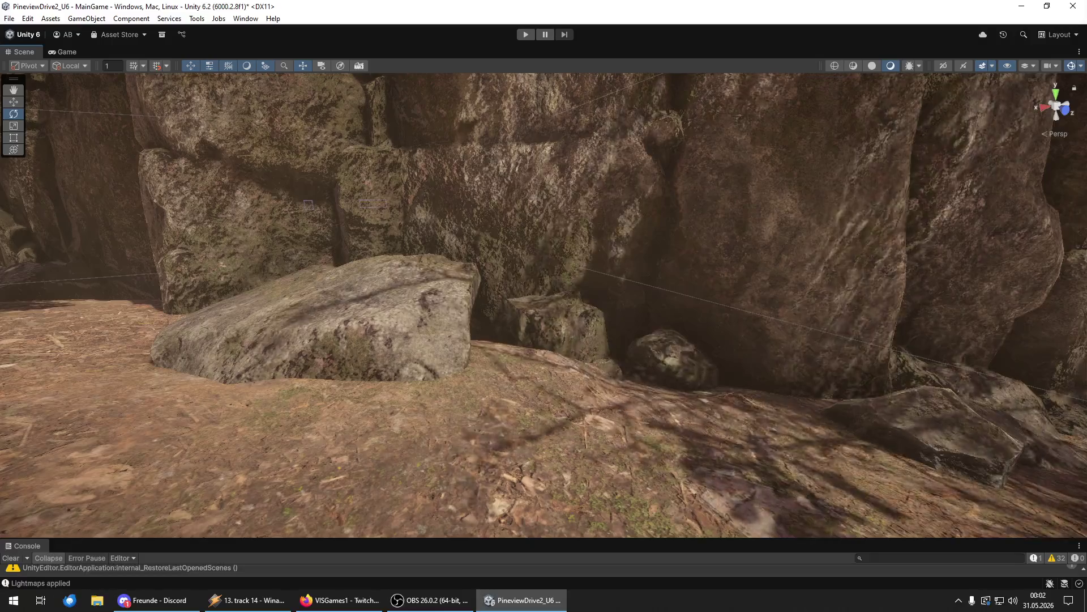
- Push the fallen log back among the canyon rocks and rotate it to lie flatter
{"action": "left_click", "coordinate": [573, 397]}
{"action": "key", "text": "f"}
{"action": "key", "text": "y"}
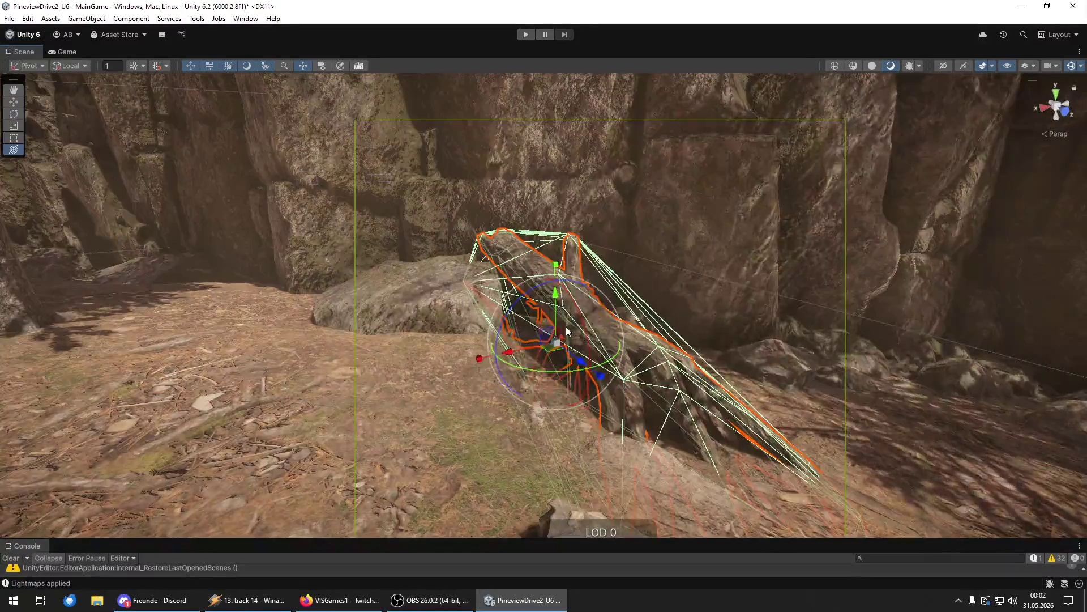
{"action": "mouse_move", "coordinate": [556, 342]}
{"action": "left_mouse_down"}
{"action": "mouse_move", "coordinate": [535, 348]}
{"action": "mouse_move", "coordinate": [555, 308]}
{"action": "left_mouse_up"}
{"action": "key", "text": "e"}
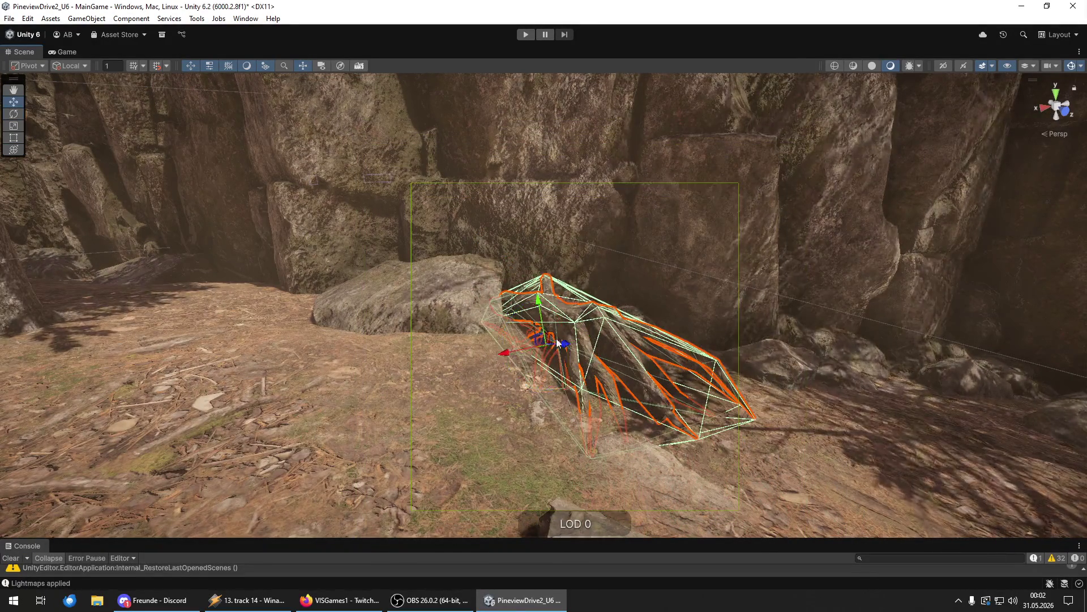
{"action": "mouse_move", "coordinate": [566, 362]}
{"action": "left_mouse_down"}
{"action": "mouse_move", "coordinate": [462, 348]}
{"action": "mouse_move", "coordinate": [463, 392]}
{"action": "left_mouse_up"}
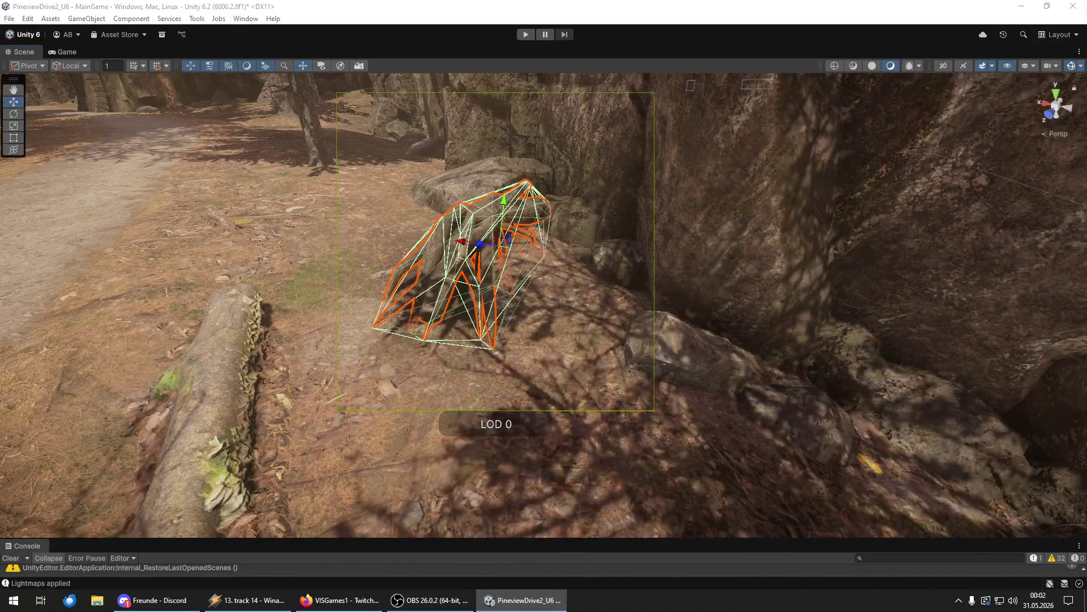
{"action": "mouse_move", "coordinate": [510, 340]}
{"action": "left_mouse_down"}
{"action": "mouse_move", "coordinate": [654, 302]}
{"action": "mouse_move", "coordinate": [767, 304]}
{"action": "mouse_move", "coordinate": [249, 276]}
{"action": "mouse_move", "coordinate": [250, 249]}
{"action": "mouse_move", "coordinate": [272, 243]}
{"action": "mouse_move", "coordinate": [223, 263]}
{"action": "mouse_move", "coordinate": [261, 261]}
{"action": "mouse_move", "coordinate": [182, 272]}
{"action": "mouse_move", "coordinate": [192, 281]}
{"action": "mouse_move", "coordinate": [150, 242]}
{"action": "mouse_move", "coordinate": [213, 230]}
{"action": "mouse_move", "coordinate": [247, 260]}
{"action": "left_mouse_up"}
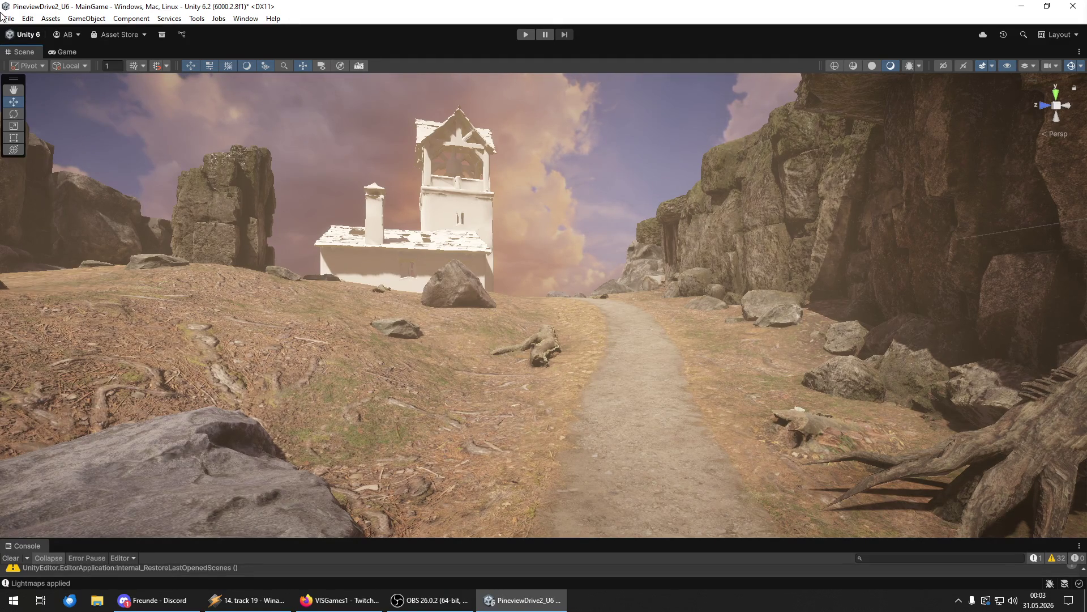
- Save the MainGame scene from the File menu
{"action": "left_click", "coordinate": [8, 18]}
{"action": "left_click", "coordinate": [27, 74]}
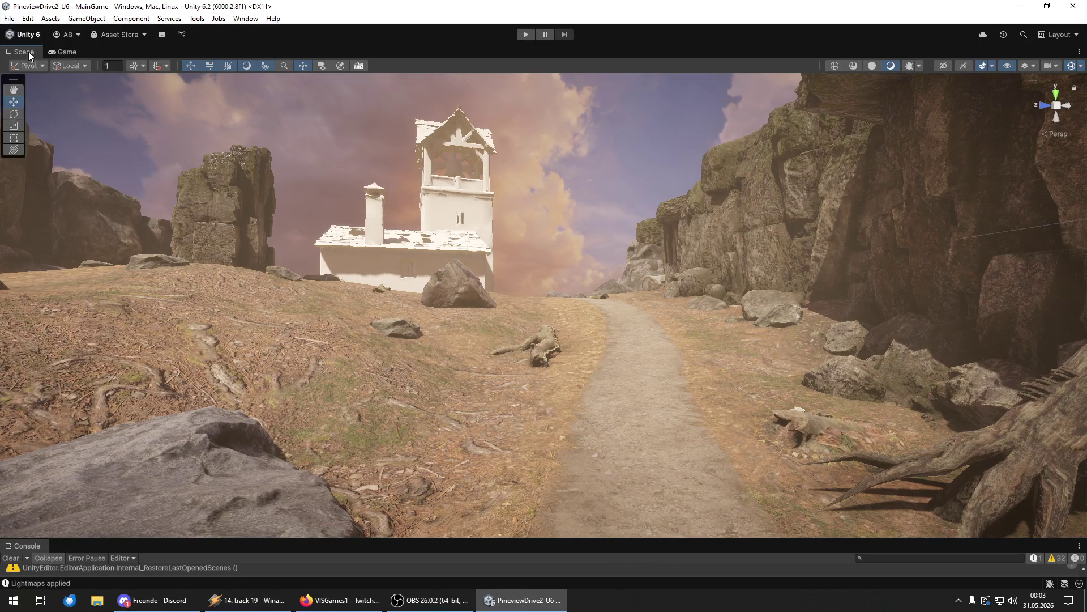
{"action": "left_click", "coordinate": [12, 20]}
{"action": "left_click", "coordinate": [12, 21]}
{"action": "left_click", "coordinate": [12, 22]}
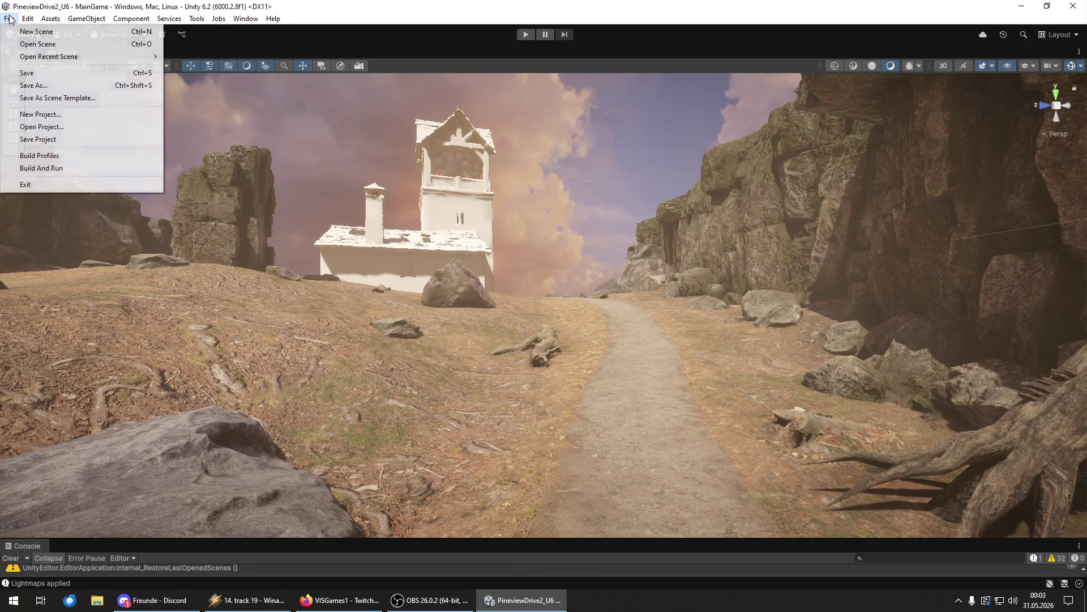
{"action": "left_click", "coordinate": [30, 72]}
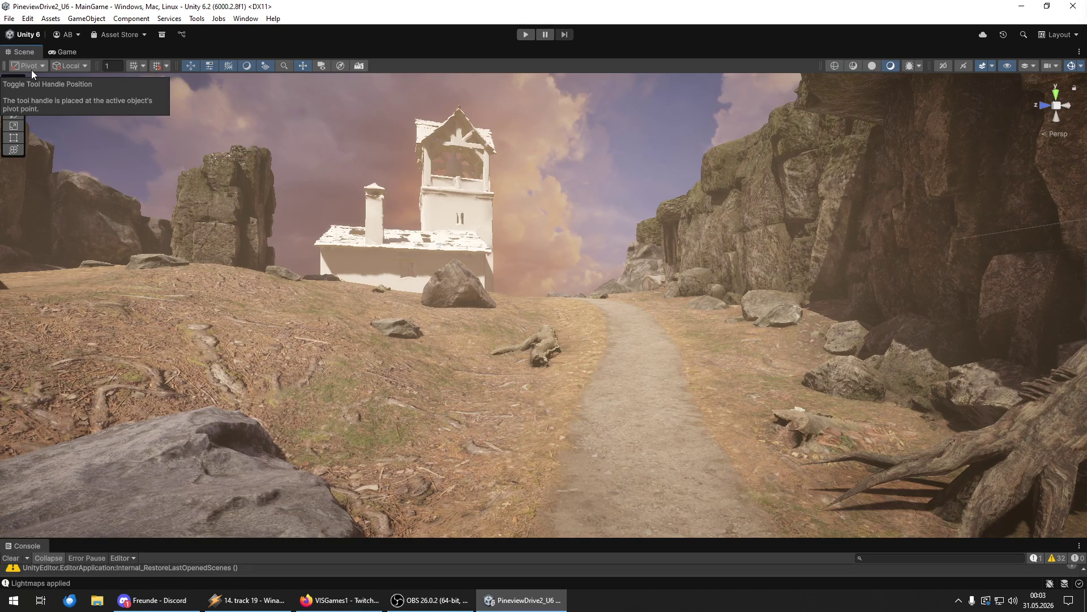
- Fly the Scene view through the stone arch along the canyon path to the white building
{"action": "mouse_move", "coordinate": [497, 264]}
{"action": "left_mouse_down"}
{"action": "mouse_move", "coordinate": [355, 216]}
{"action": "mouse_move", "coordinate": [532, 272]}
{"action": "mouse_move", "coordinate": [389, 270]}
{"action": "mouse_move", "coordinate": [323, 277]}
{"action": "mouse_move", "coordinate": [317, 292]}
{"action": "mouse_move", "coordinate": [966, 263]}
{"action": "mouse_move", "coordinate": [911, 267]}
{"action": "mouse_move", "coordinate": [916, 257]}
{"action": "mouse_move", "coordinate": [927, 267]}
{"action": "mouse_move", "coordinate": [860, 286]}
{"action": "mouse_move", "coordinate": [889, 293]}
{"action": "left_mouse_up"}
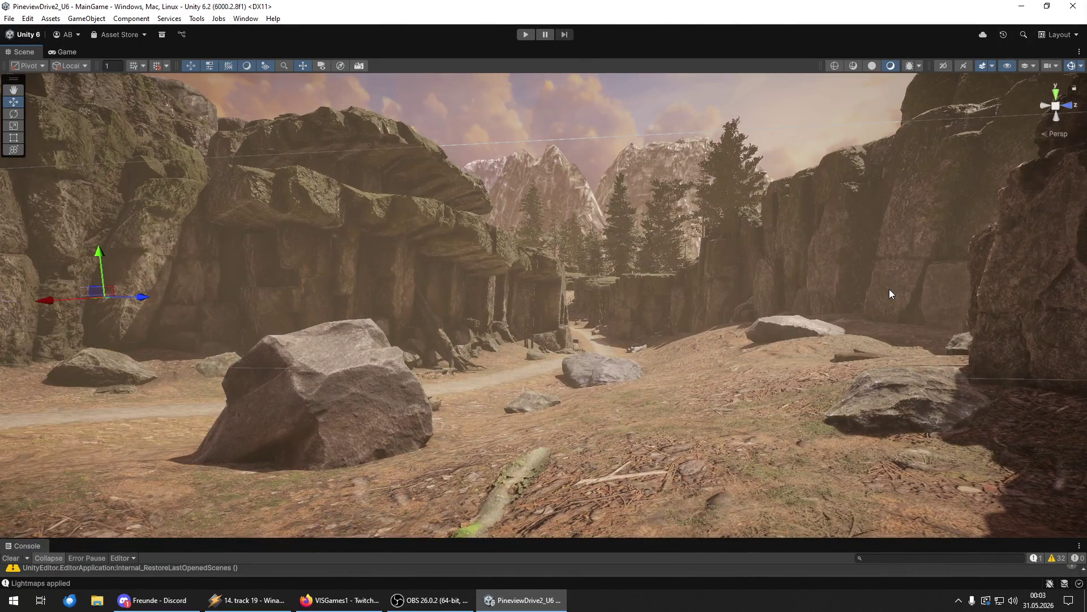
{"action": "mouse_move", "coordinate": [665, 326]}
{"action": "left_mouse_down"}
{"action": "mouse_move", "coordinate": [655, 329]}
{"action": "mouse_move", "coordinate": [675, 329]}
{"action": "mouse_move", "coordinate": [627, 328]}
{"action": "mouse_move", "coordinate": [535, 278]}
{"action": "mouse_move", "coordinate": [767, 329]}
{"action": "mouse_move", "coordinate": [775, 340]}
{"action": "mouse_move", "coordinate": [670, 336]}
{"action": "mouse_move", "coordinate": [630, 320]}
{"action": "mouse_move", "coordinate": [746, 296]}
{"action": "mouse_move", "coordinate": [730, 323]}
{"action": "mouse_move", "coordinate": [743, 317]}
{"action": "mouse_move", "coordinate": [292, 321]}
{"action": "mouse_move", "coordinate": [162, 257]}
{"action": "mouse_move", "coordinate": [117, 281]}
{"action": "mouse_move", "coordinate": [351, 278]}
{"action": "mouse_move", "coordinate": [308, 296]}
{"action": "mouse_move", "coordinate": [291, 291]}
{"action": "mouse_move", "coordinate": [299, 309]}
{"action": "left_mouse_up"}
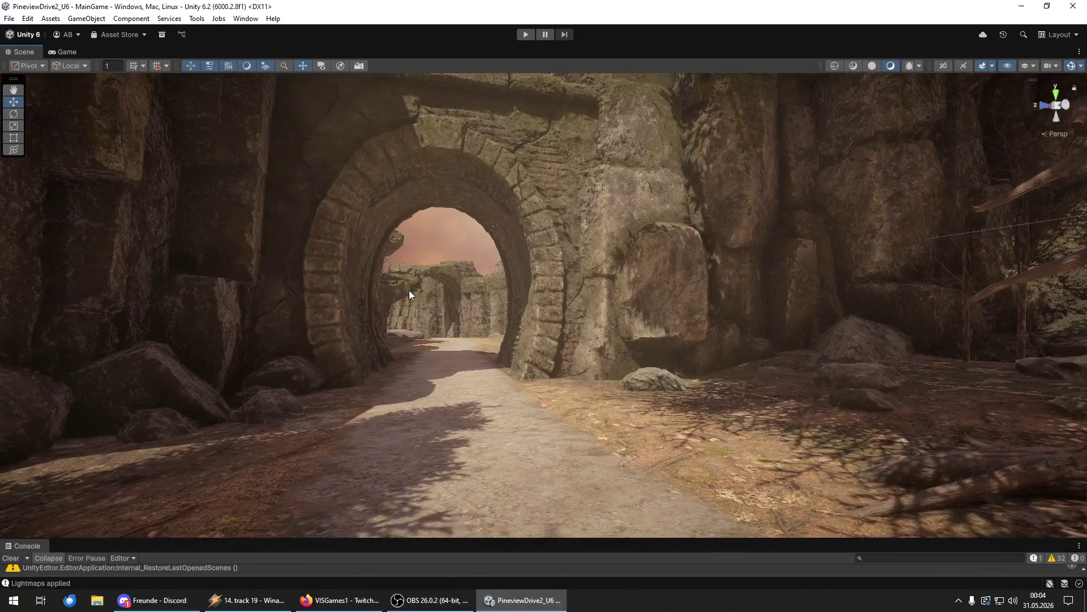
{"action": "left_click_drag", "start_coordinate": [519, 283], "coordinate": [450, 233]}
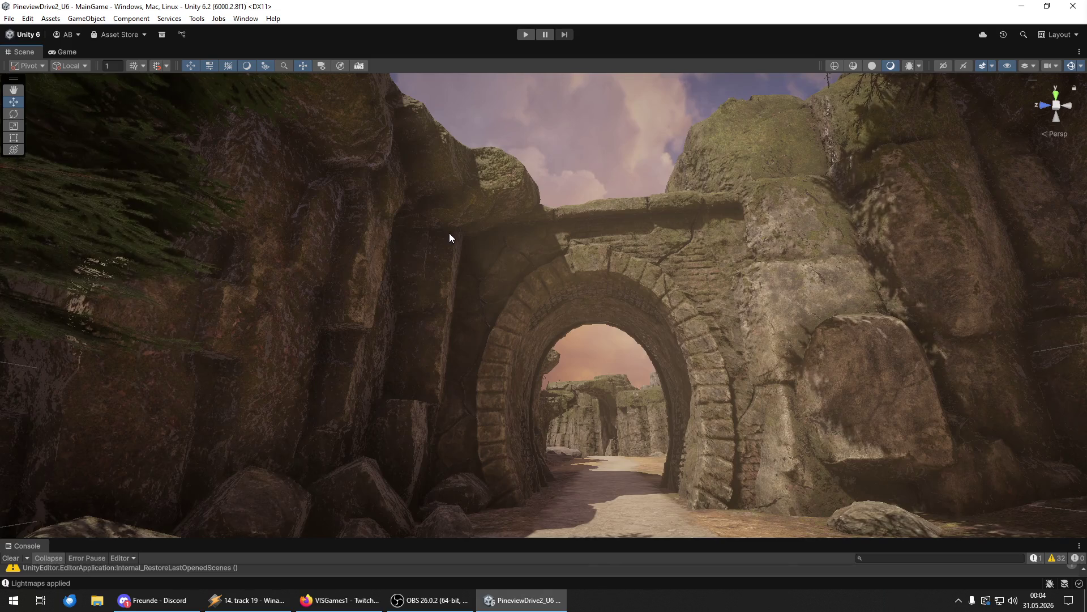
{"action": "right_click", "coordinate": [524, 406]}
{"action": "key", "text": "w"}
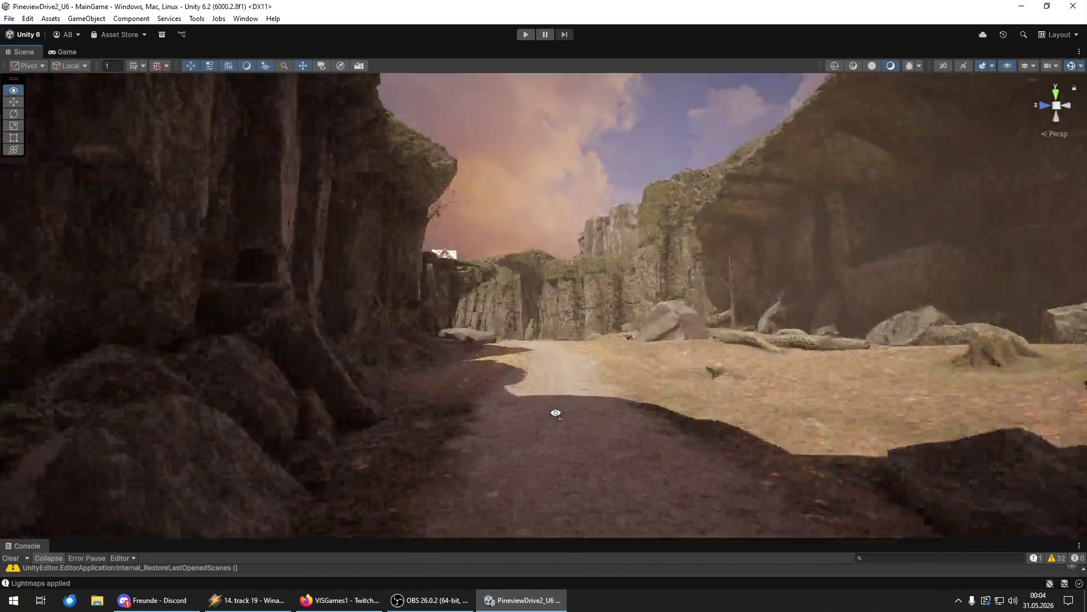
{"action": "key", "text": "w"}
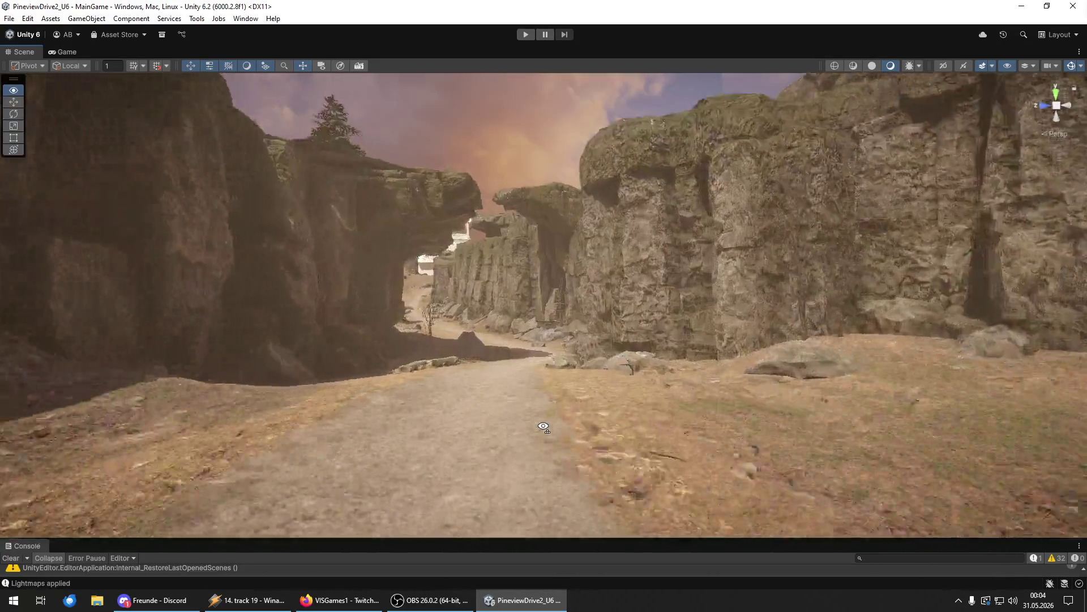
{"action": "key", "text": "w"}
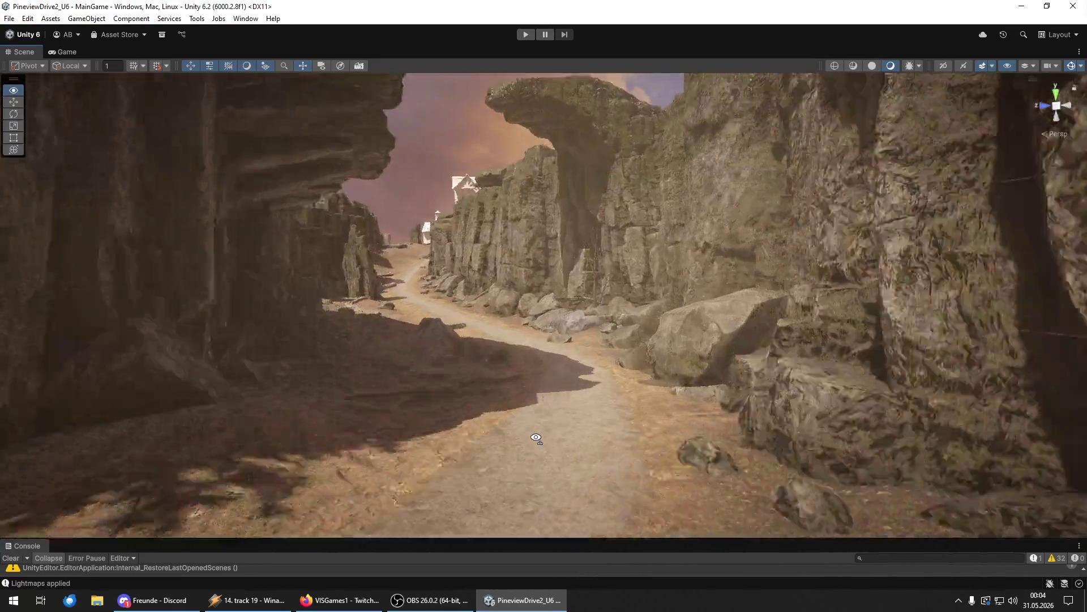
{"action": "key", "text": "w"}
{"action": "key", "text": "w"}
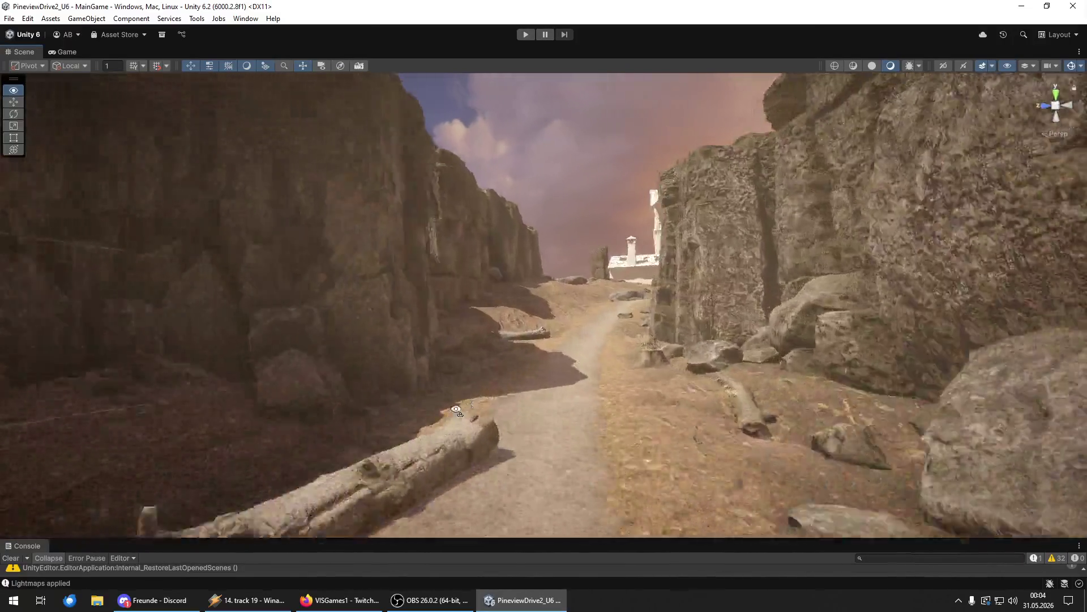
{"action": "key", "text": "w"}
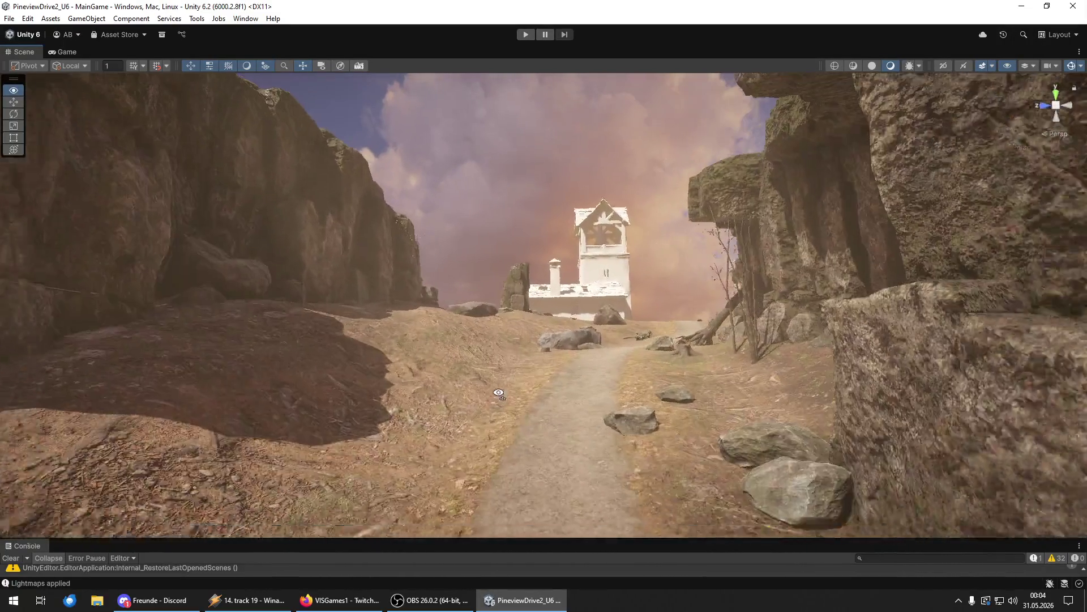
{"action": "key", "text": "w"}
- Save the scene again, then save the project
{"action": "left_click", "coordinate": [9, 18]}
{"action": "left_click", "coordinate": [31, 73]}
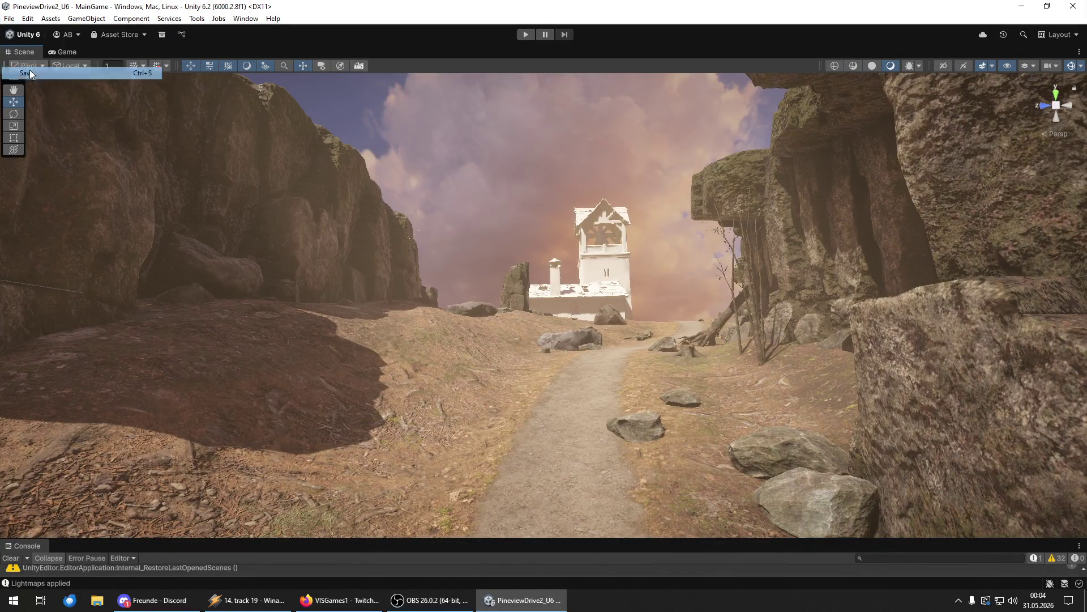
{"action": "left_click", "coordinate": [8, 19]}
{"action": "left_click", "coordinate": [49, 143]}
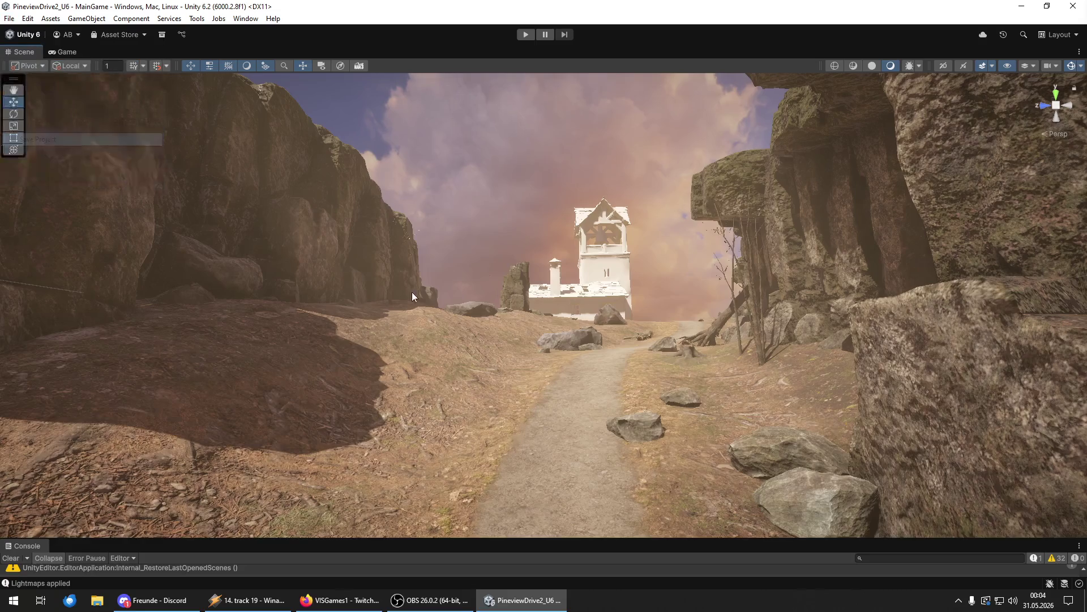
- Enter Play mode and walk the forest path past the pines and wooden fence
{"action": "key", "text": "w"}
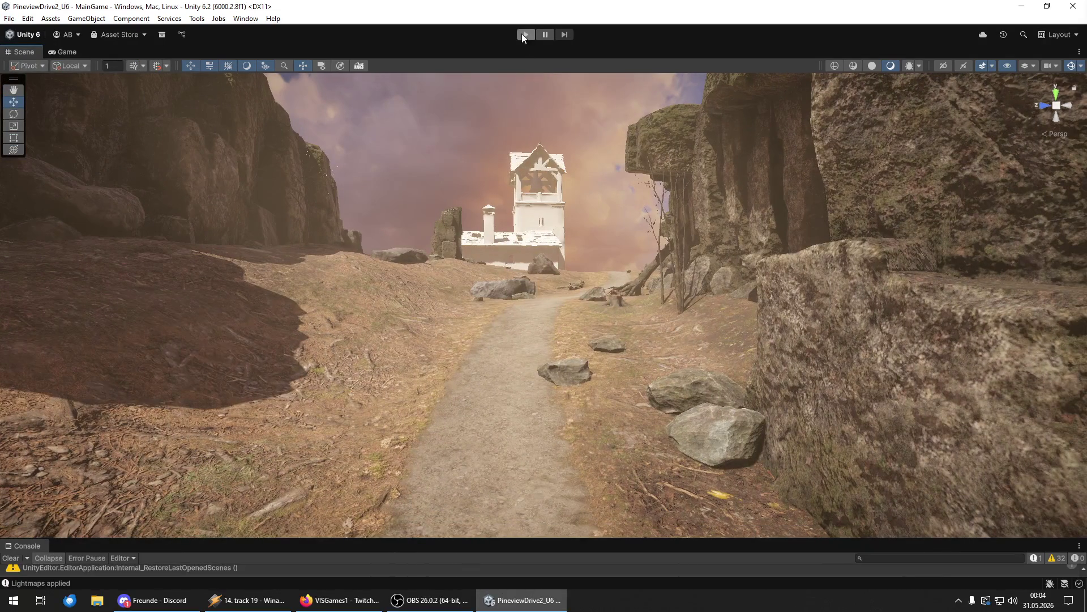
{"action": "left_click", "coordinate": [525, 34]}
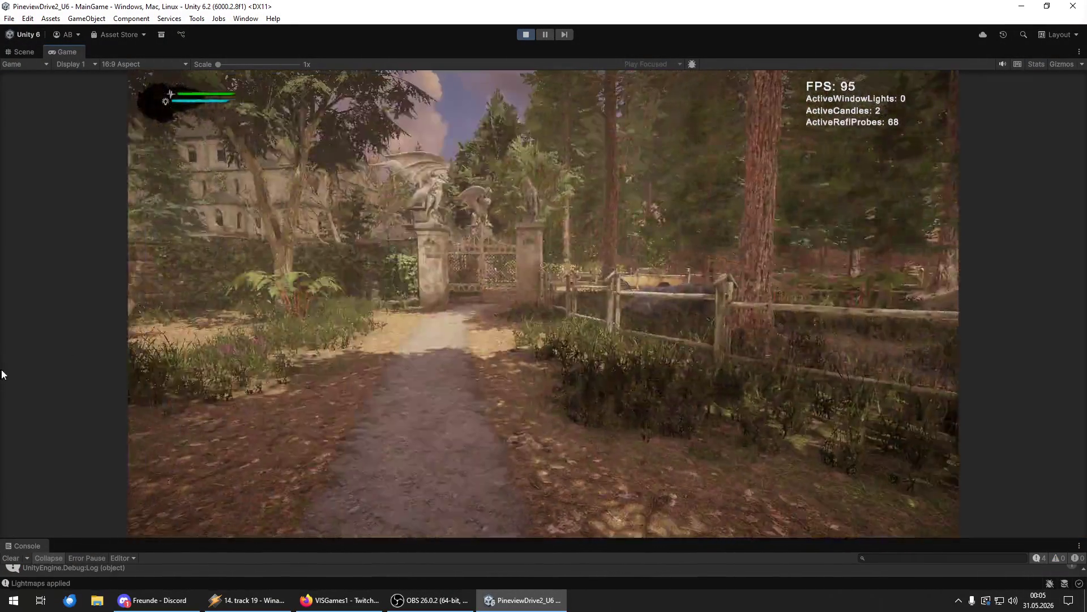
{"action": "mouse_move", "coordinate": [841, 364]}
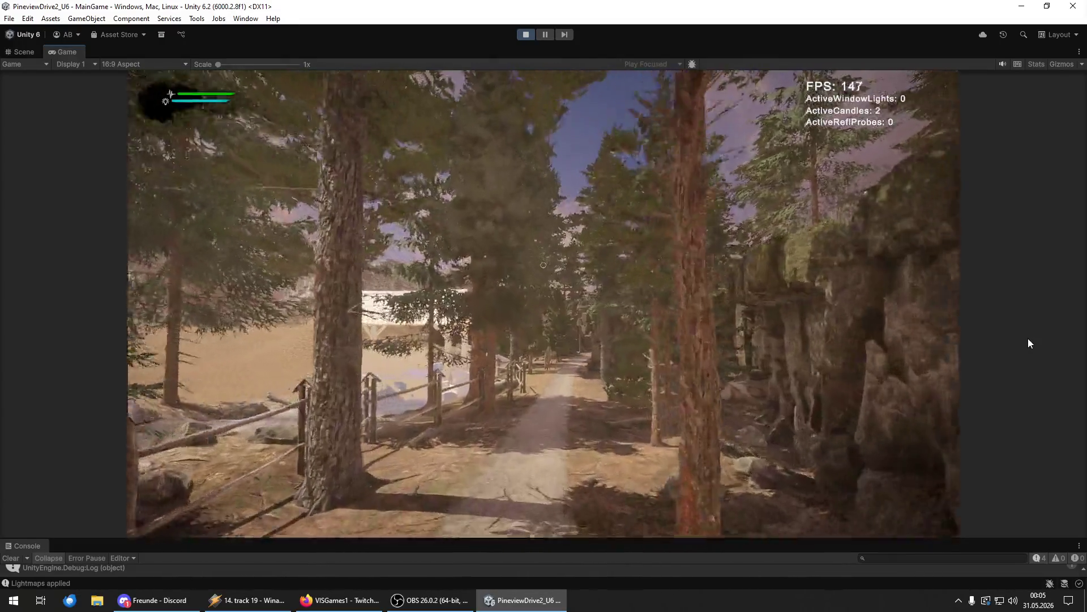
- Walk past the gazebo and rocky clearing along the forest path to the stone arch
{"action": "key", "text": "w"}
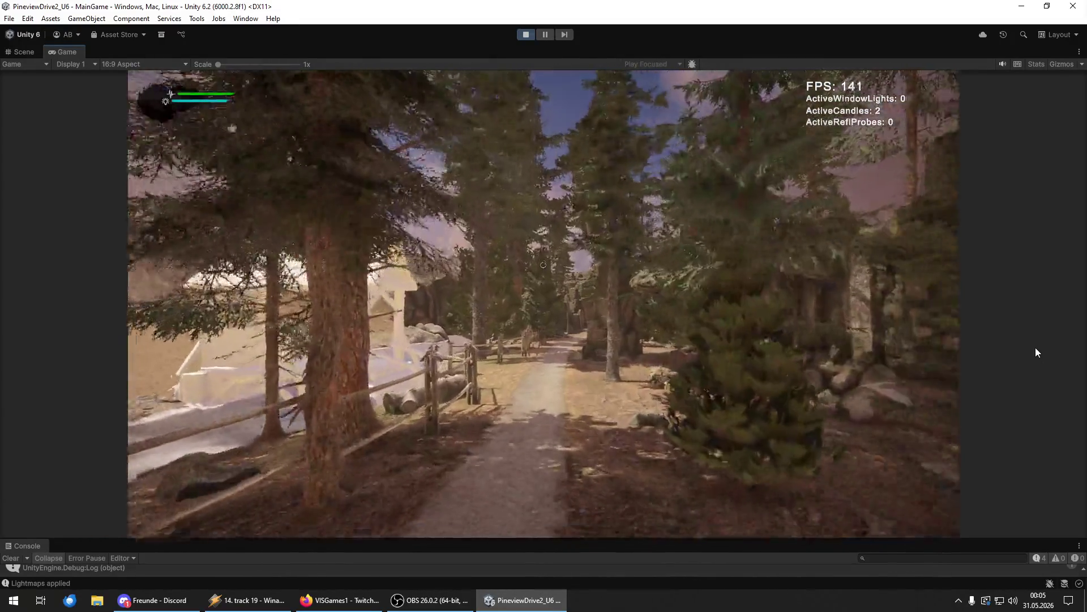
{"action": "key", "text": "w"}
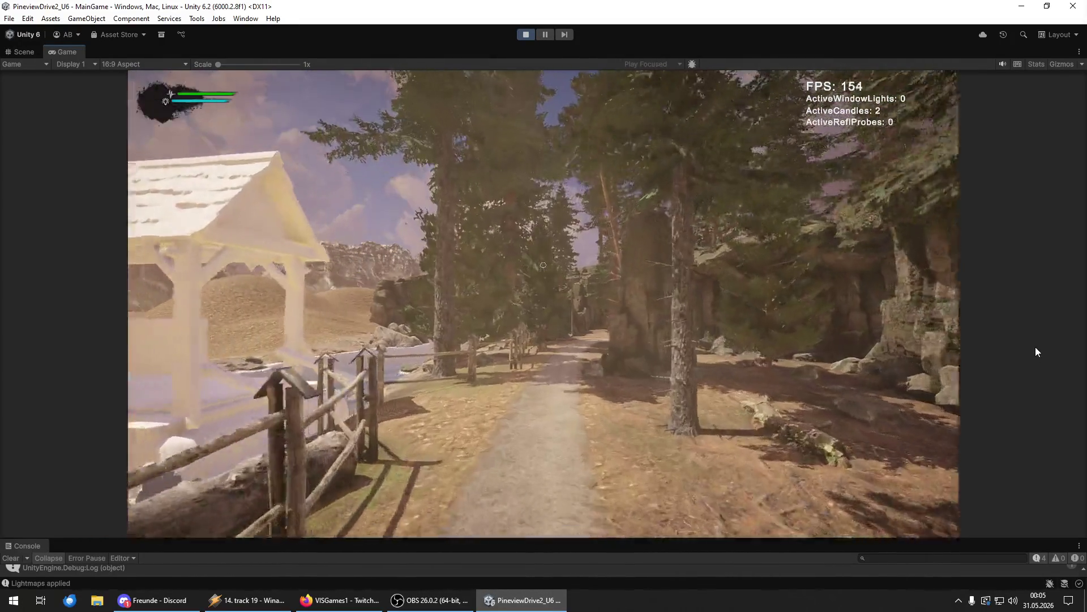
{"action": "key", "text": "w"}
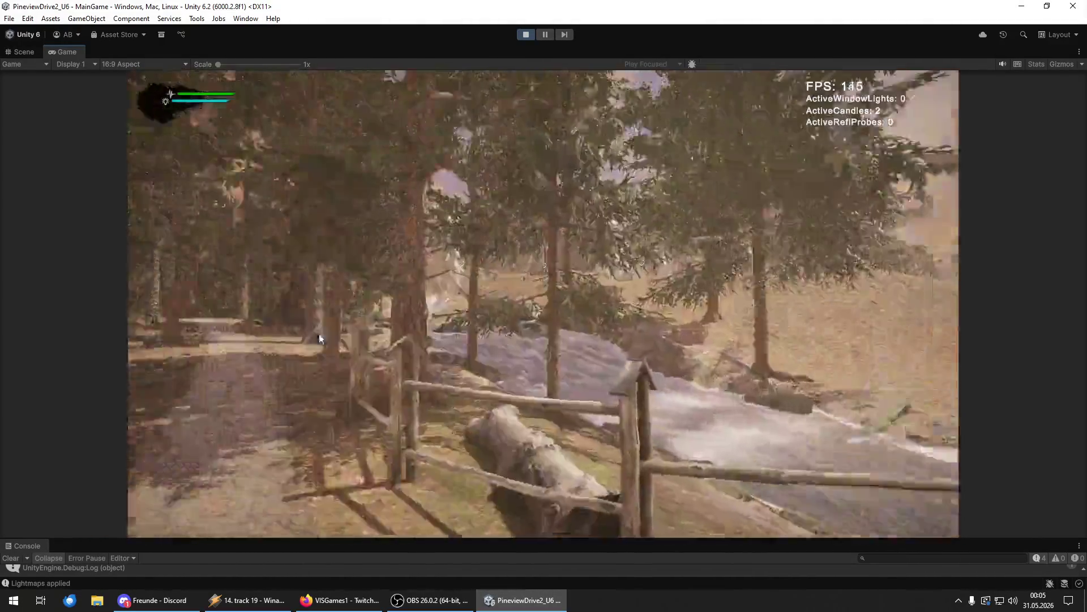
{"action": "key", "text": "w"}
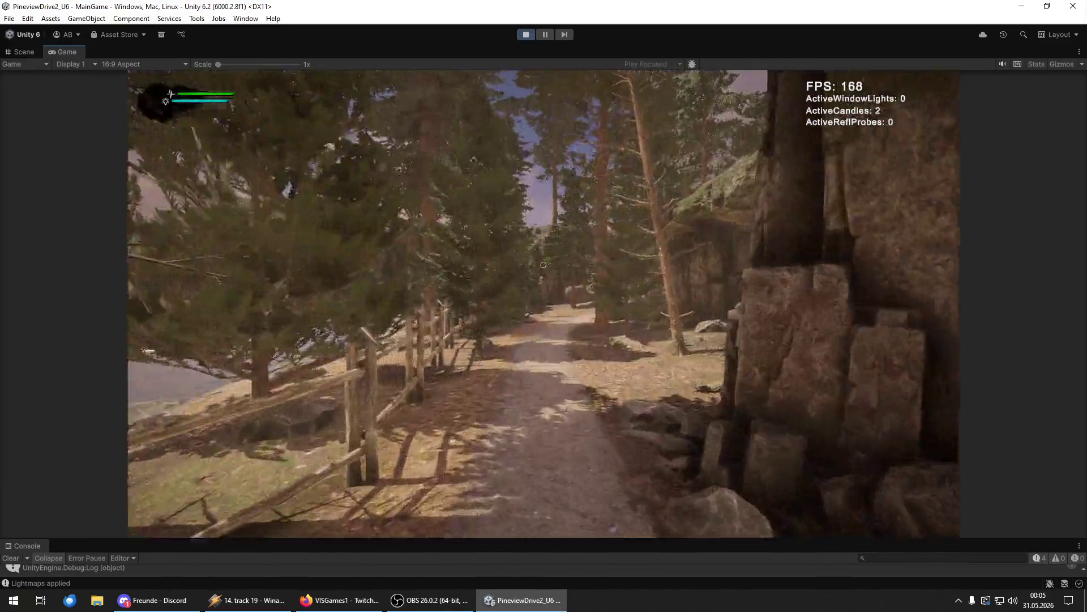
{"action": "key", "text": "w"}
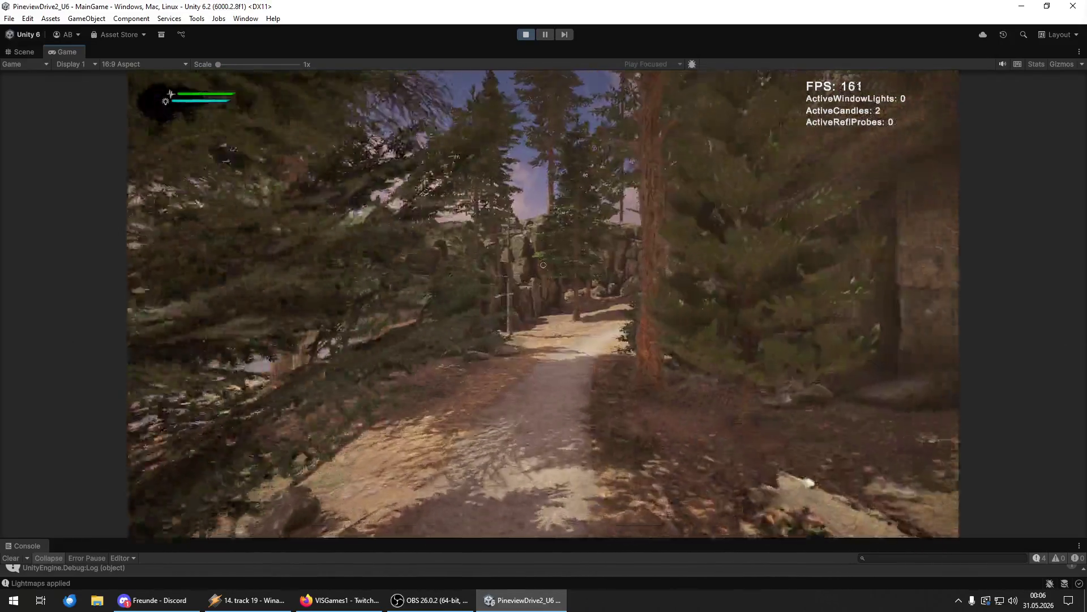
{"action": "key", "text": "w"}
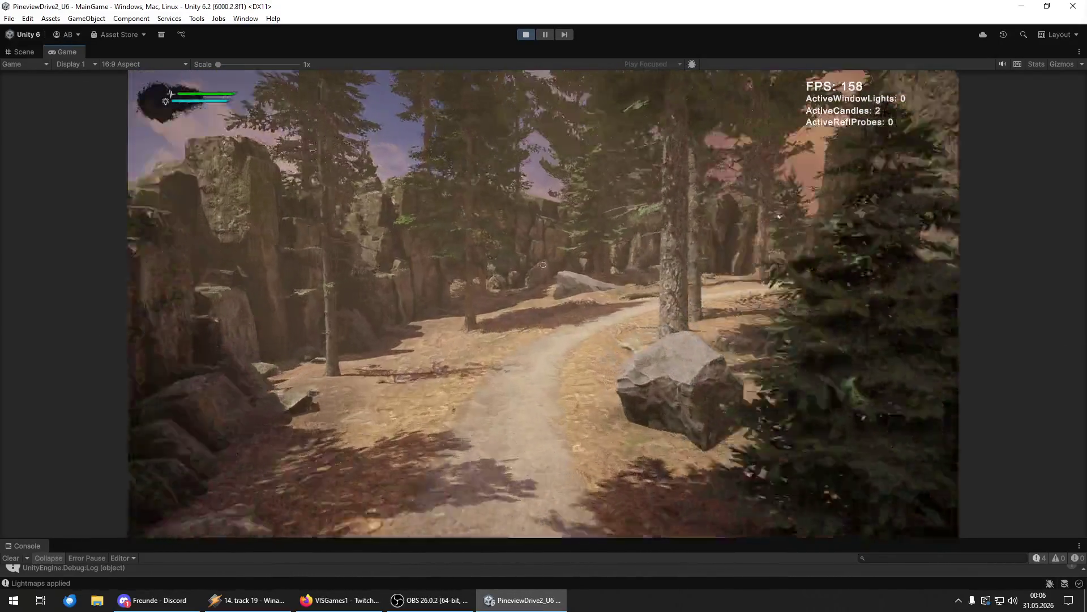
{"action": "key", "text": "w"}
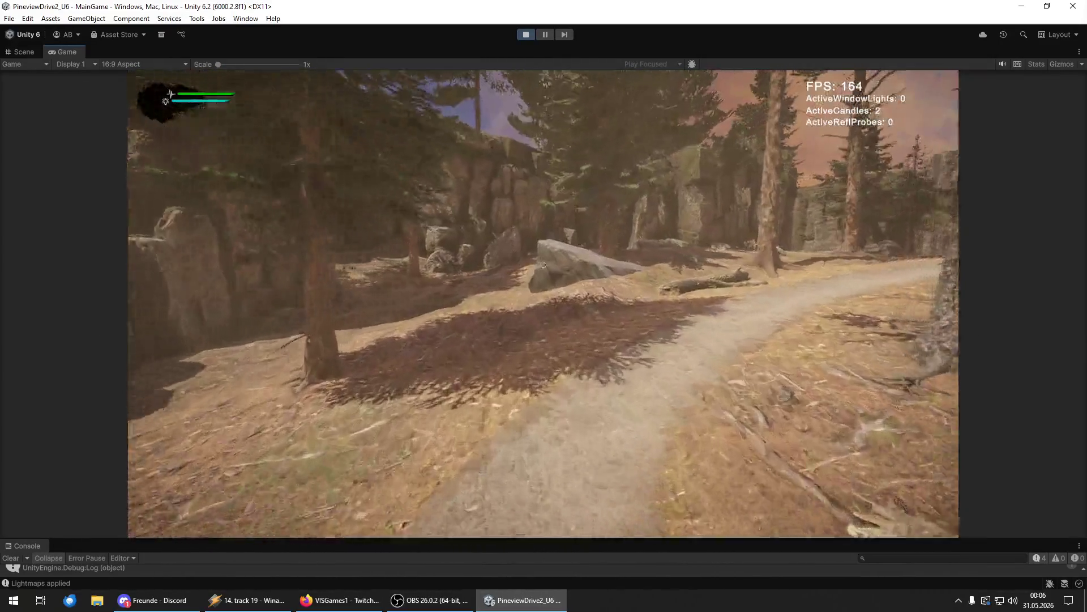
{"action": "key", "text": "w"}
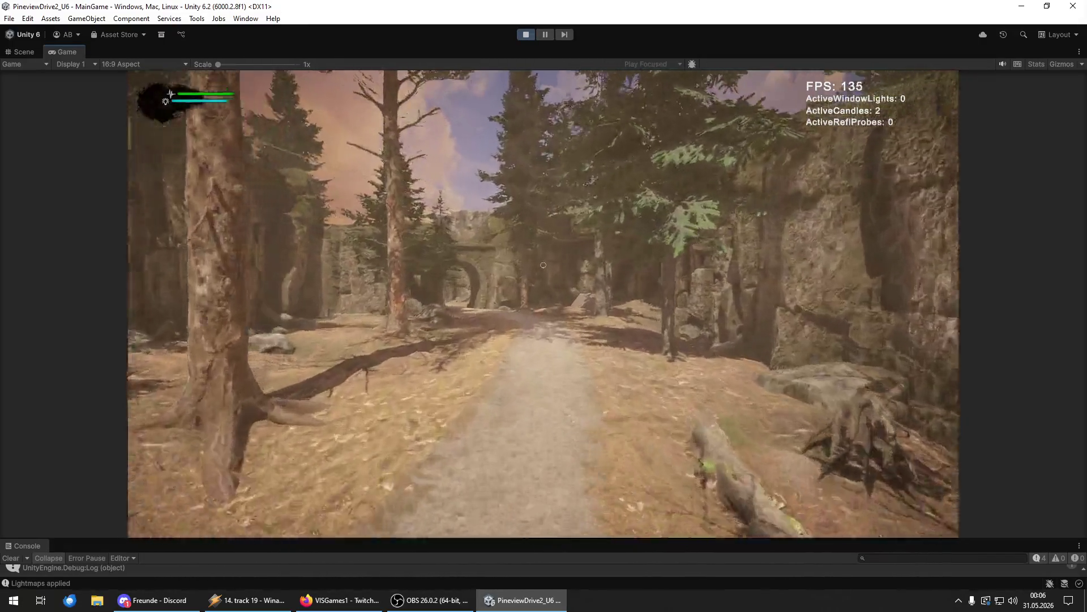
{"action": "key", "text": "w"}
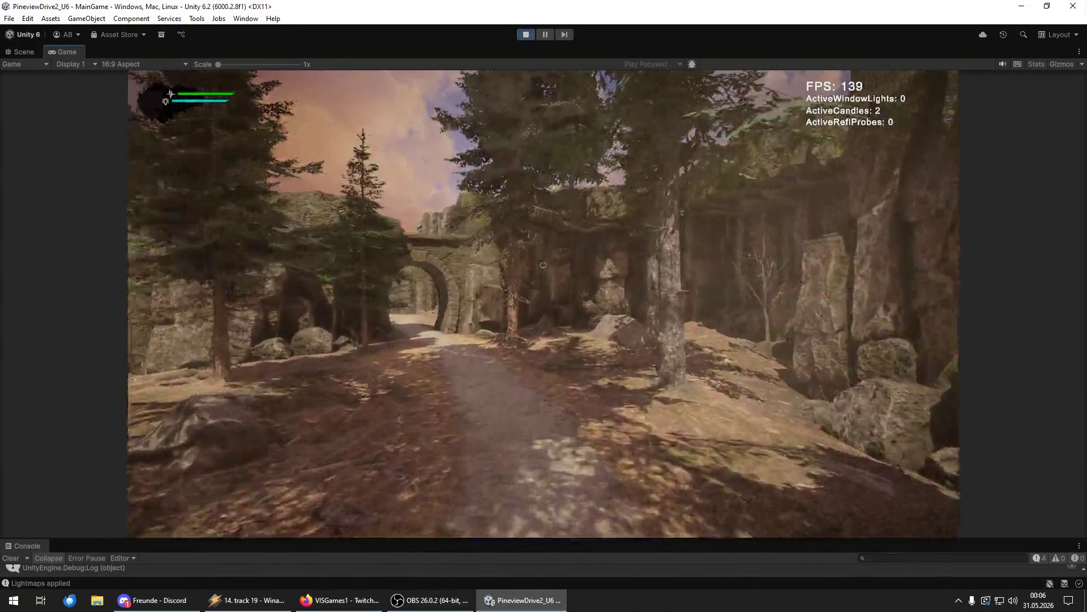
{"action": "key", "text": "w"}
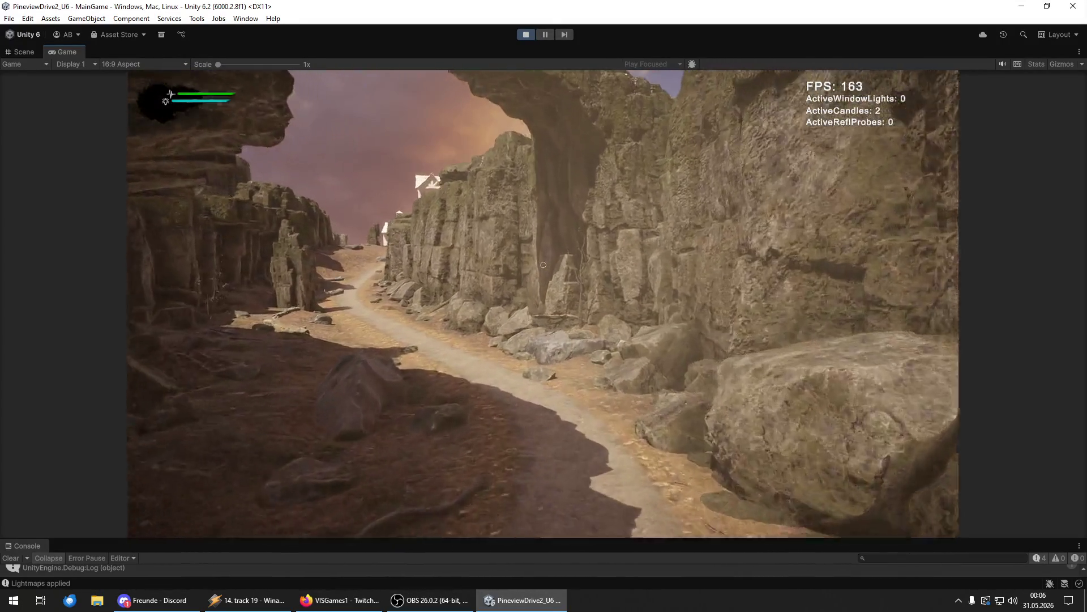
- Continue down the canyon path to the white house, then stop Play mode
{"action": "key", "text": "w"}
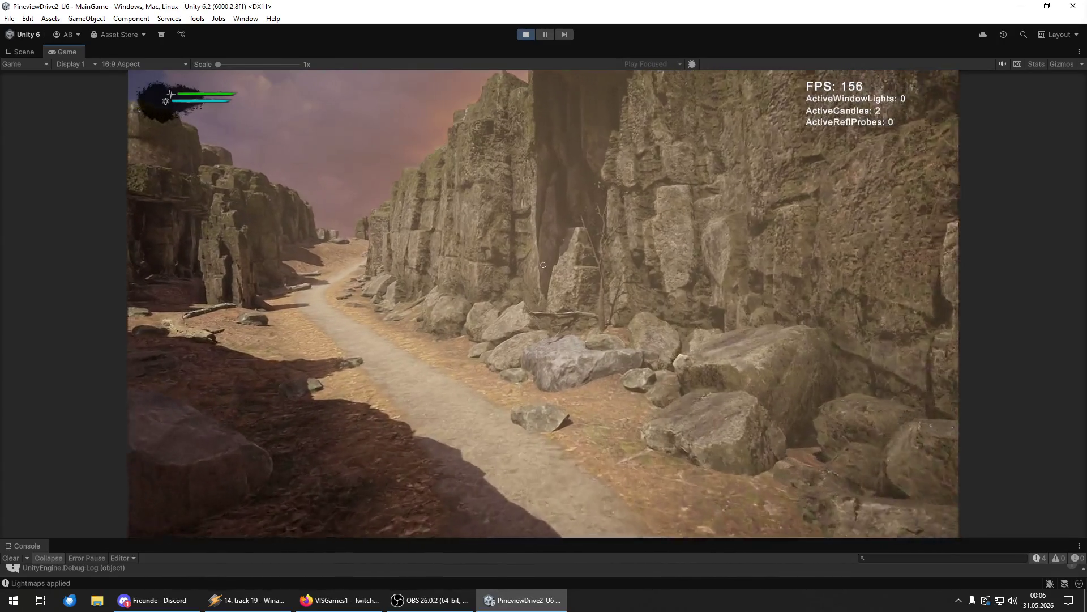
{"action": "key", "text": "w"}
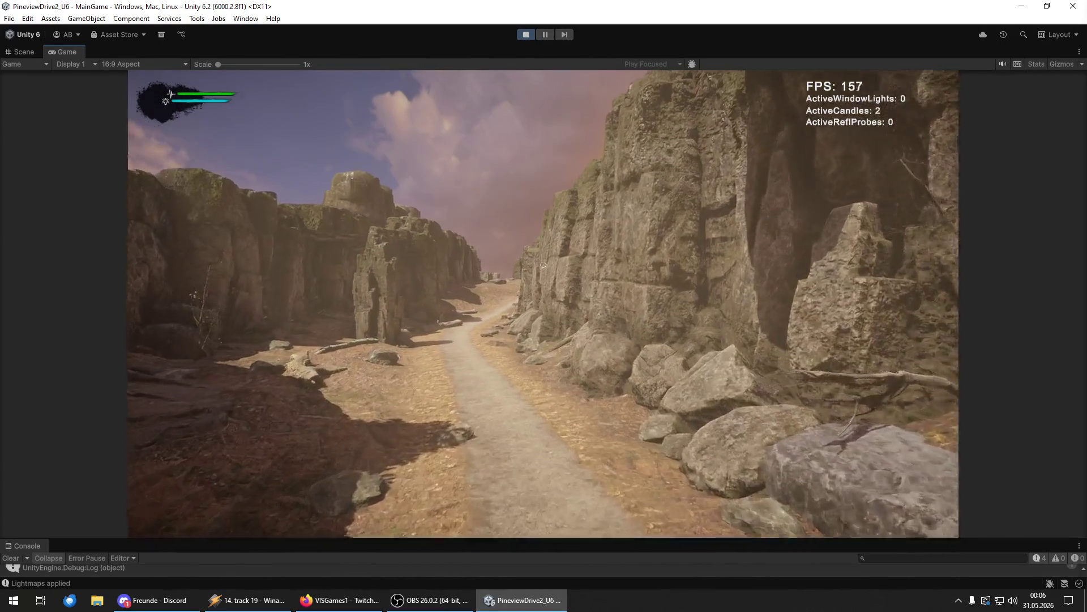
{"action": "key", "text": "w"}
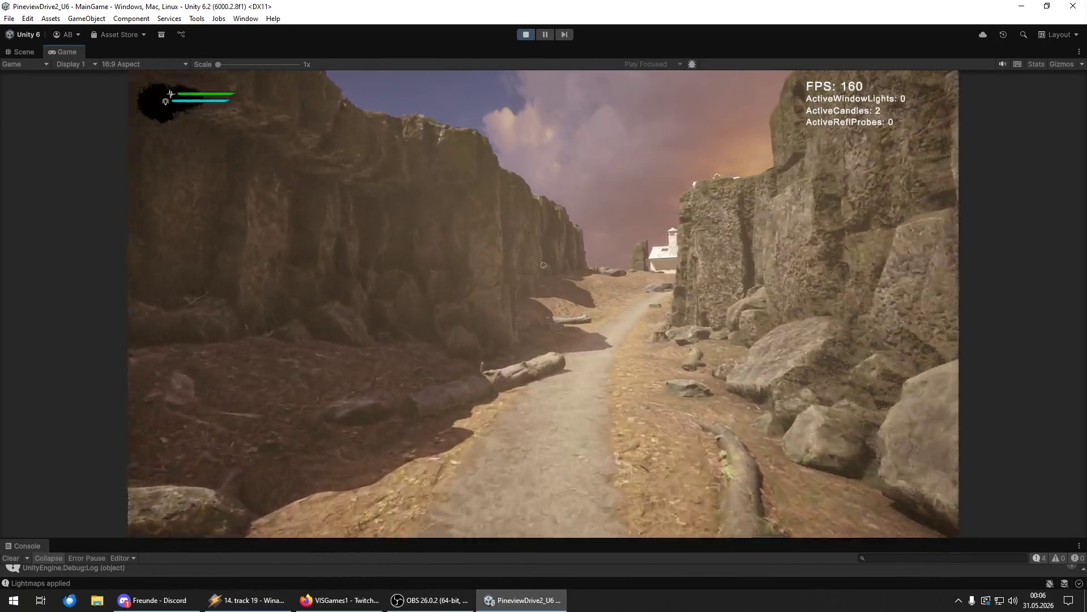
{"action": "key", "text": "w"}
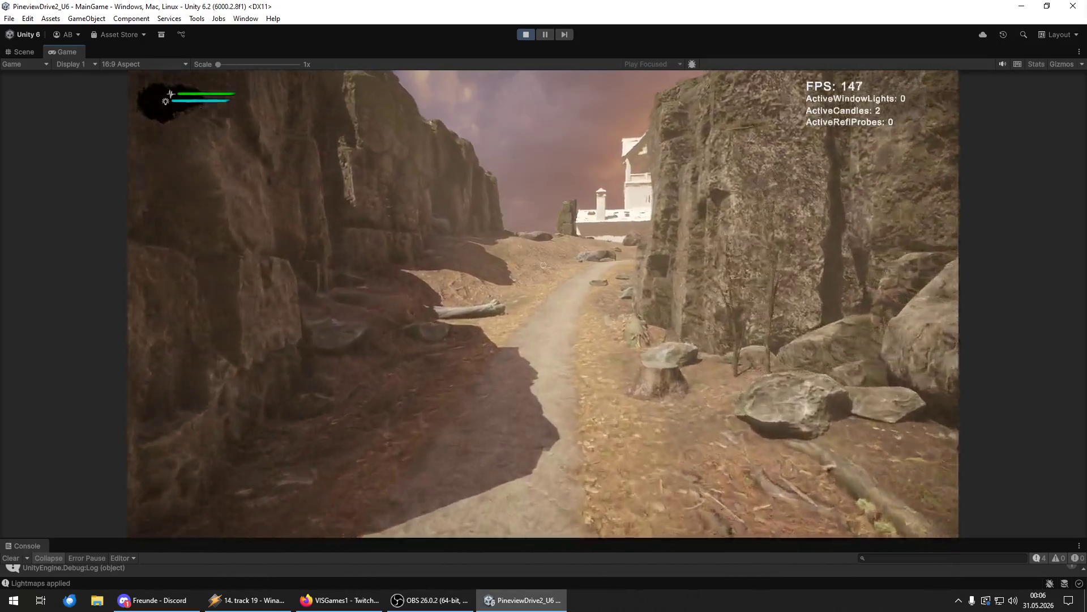
{"action": "key", "text": "w"}
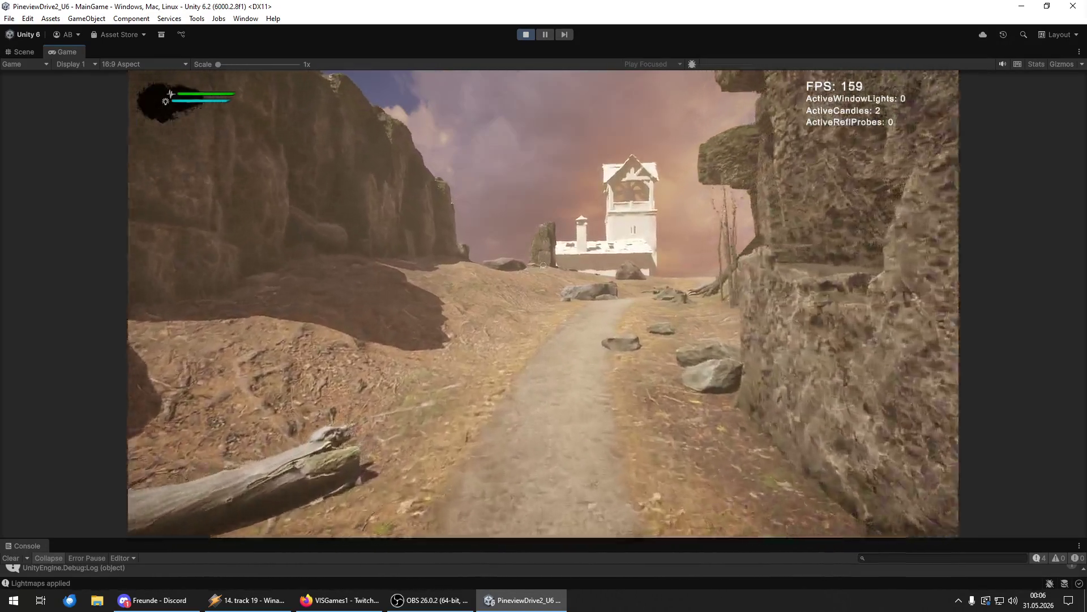
{"action": "key", "text": "w"}
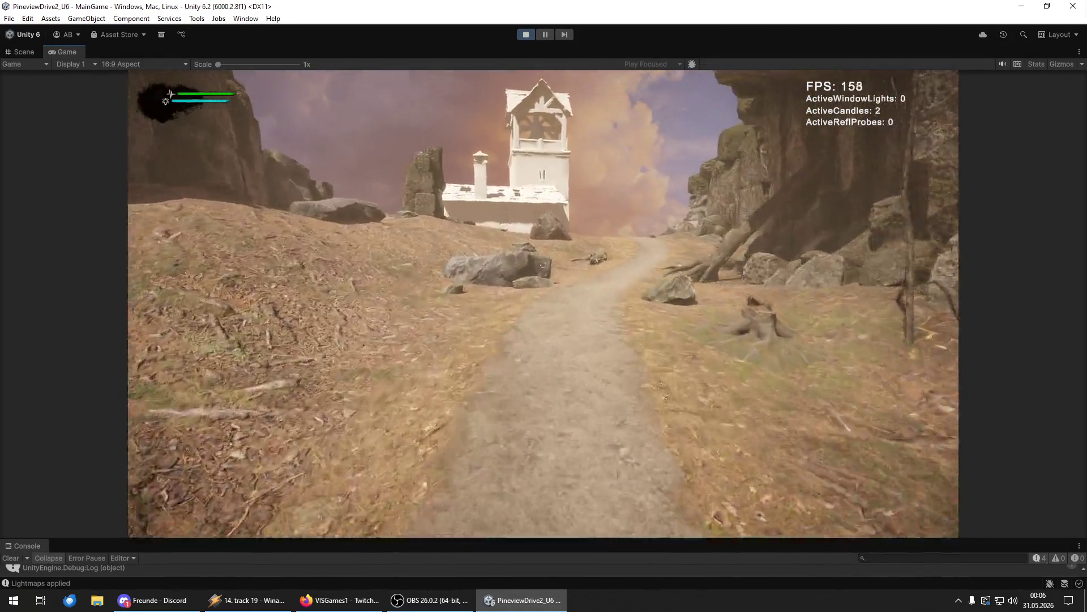
{"action": "key", "text": "w"}
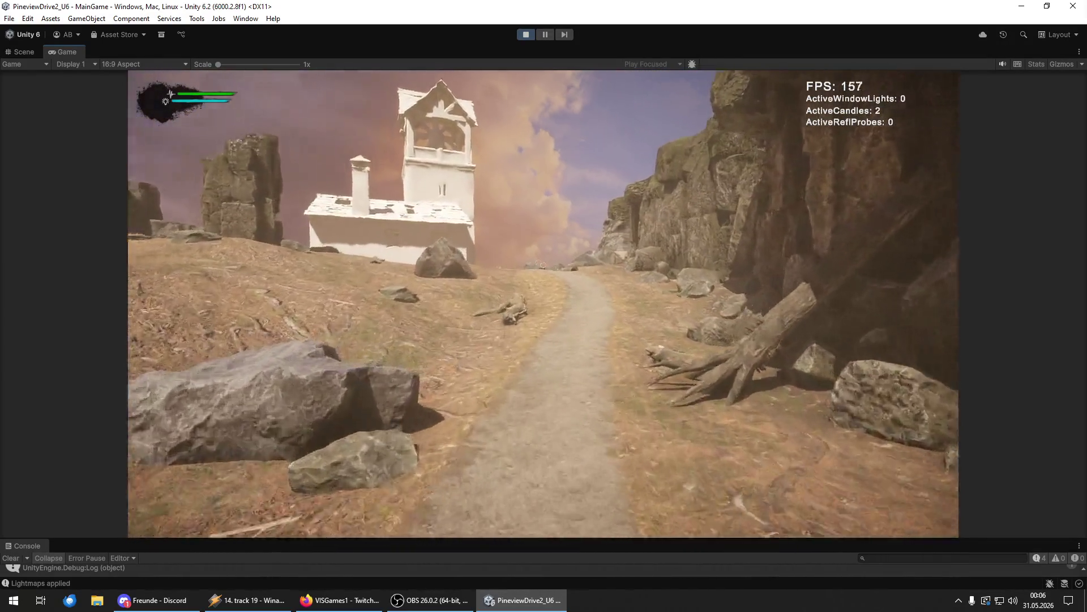
{"action": "key", "text": "w"}
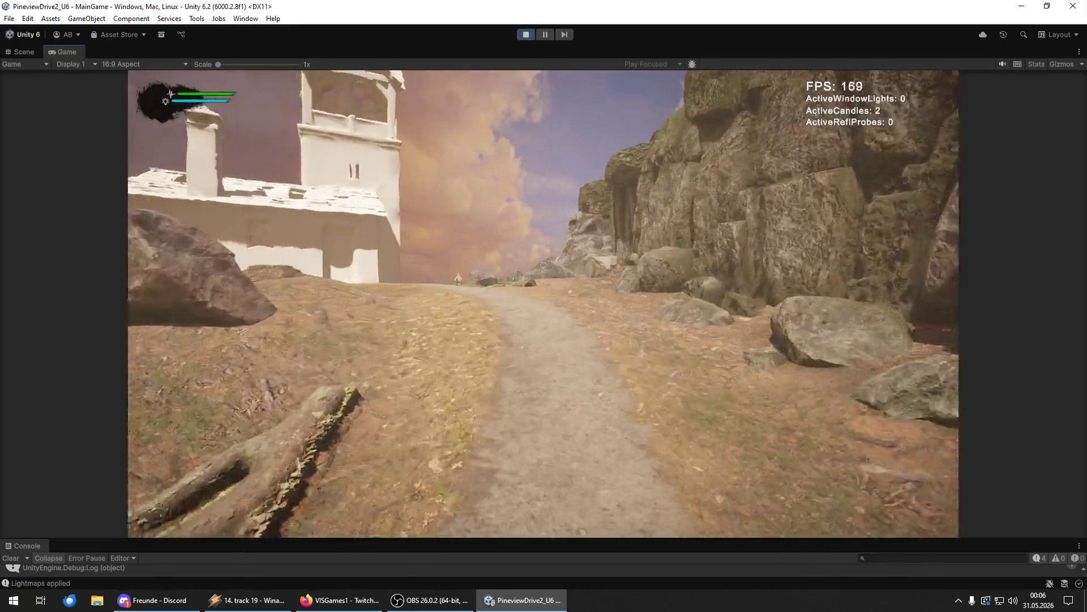
{"action": "key", "text": "w"}
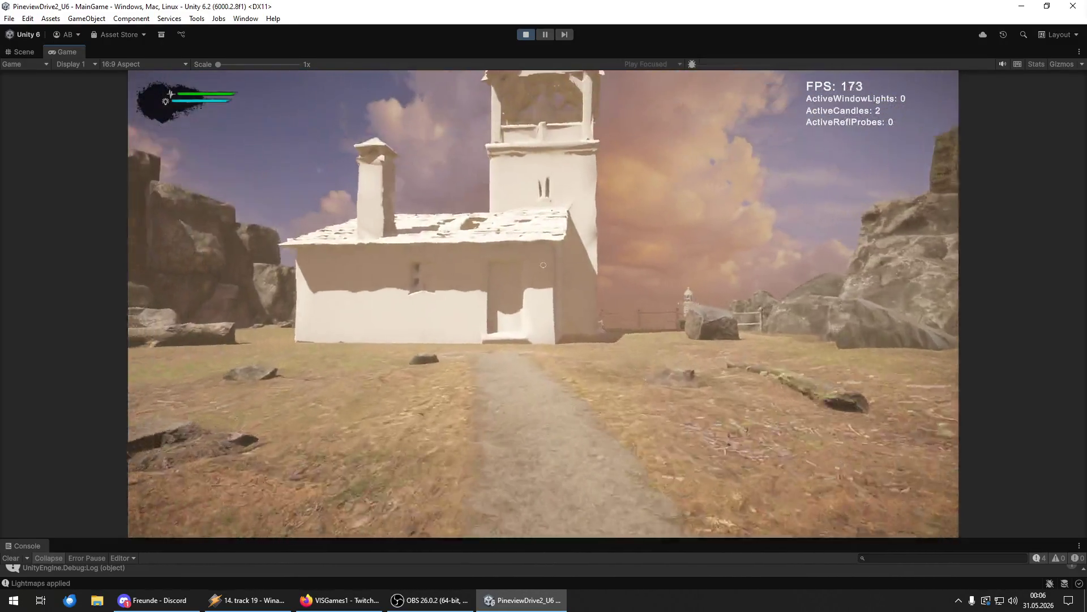
{"action": "key", "text": "w"}
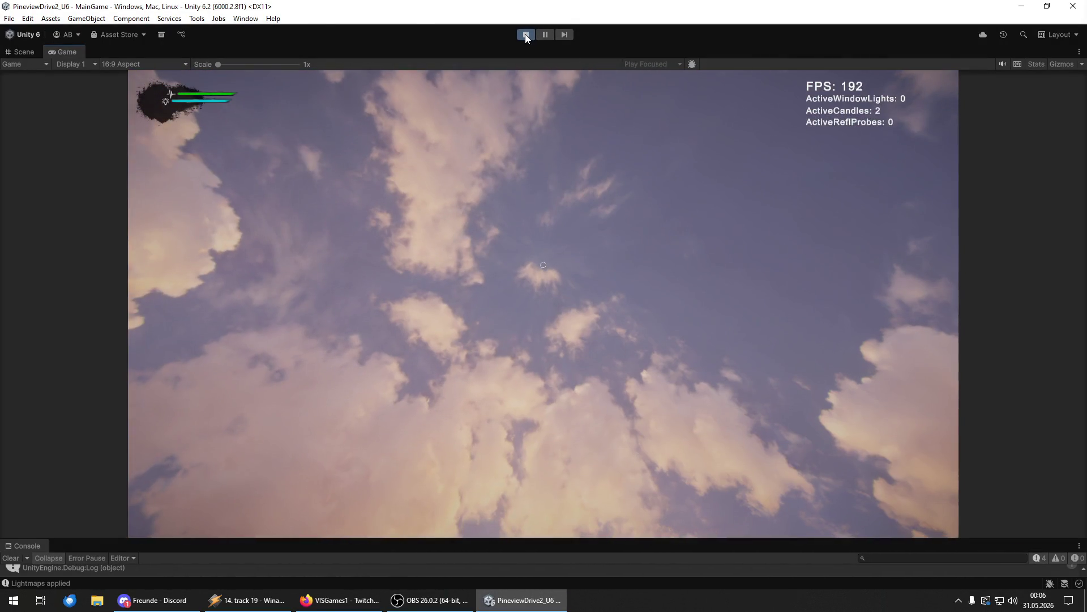
{"action": "left_click", "coordinate": [525, 35]}
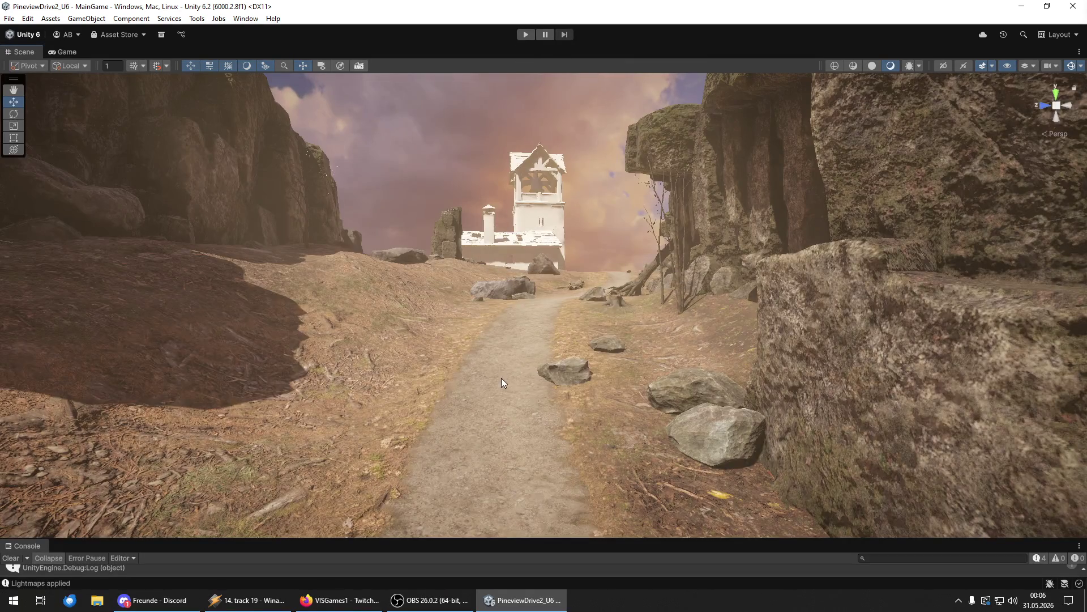
- Select the road spline running along the canyon path in the Scene view
{"action": "left_click", "coordinate": [501, 384]}
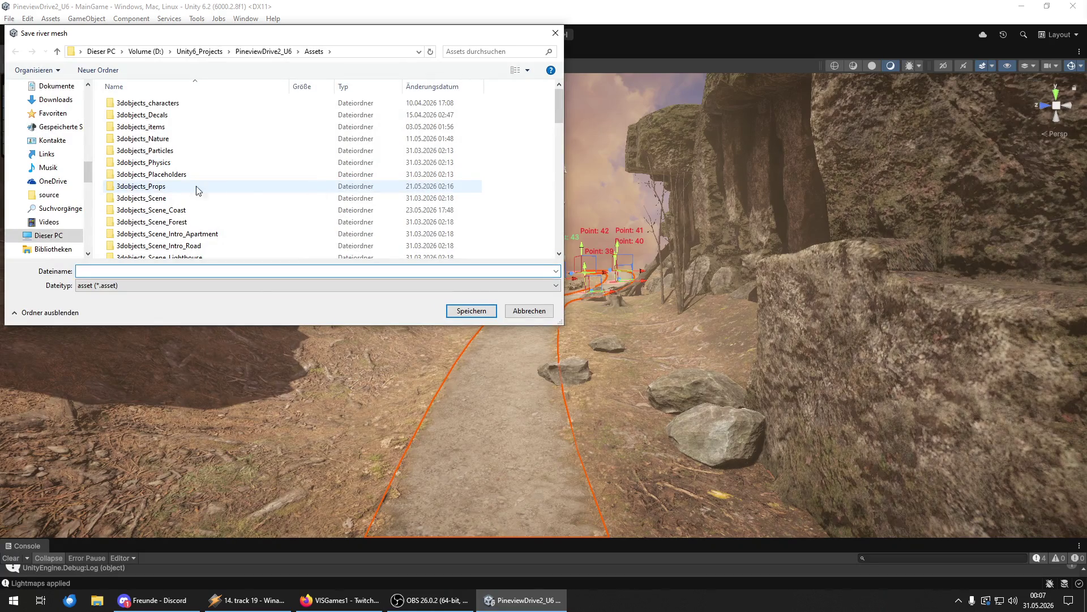
- Browse to Assets > 3dobjects_Scene_Forest and save the road mesh there as forest_path
{"action": "double_click", "coordinate": [160, 197]}
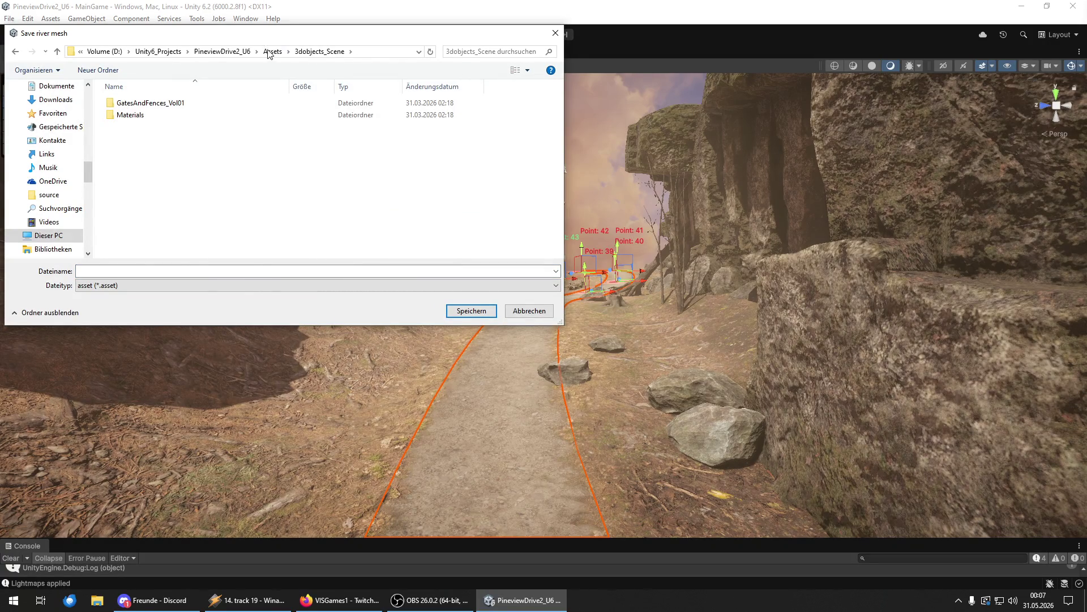
{"action": "left_click", "coordinate": [271, 51]}
{"action": "scroll", "coordinate": [173, 169], "scroll_direction": "down", "scroll_amount": 2}
{"action": "double_click", "coordinate": [173, 161]}
{"action": "left_click", "coordinate": [147, 271]}
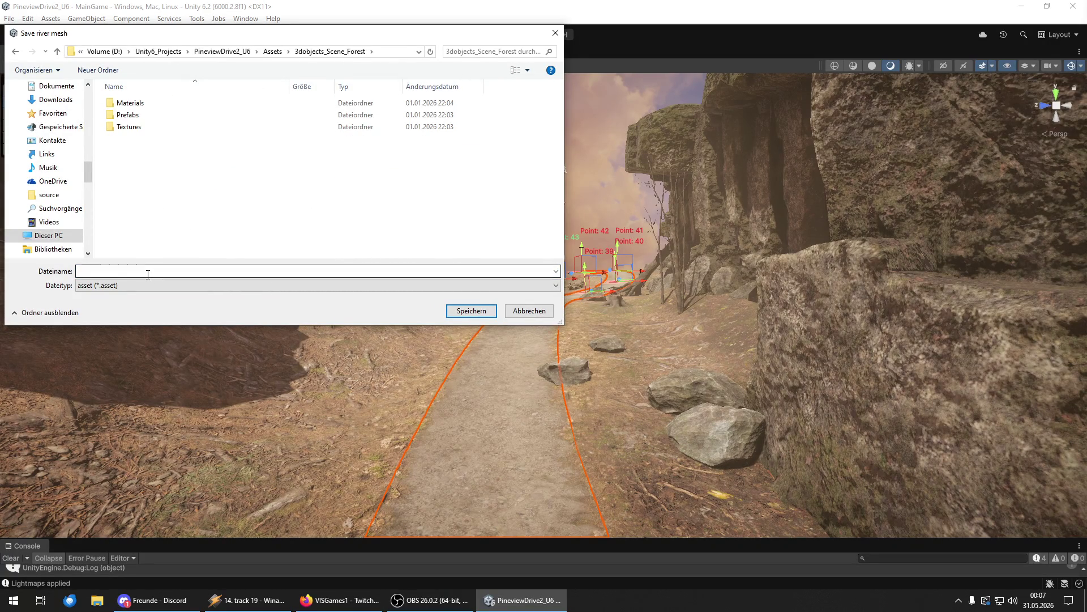
{"action": "type", "text": "forest_way"}
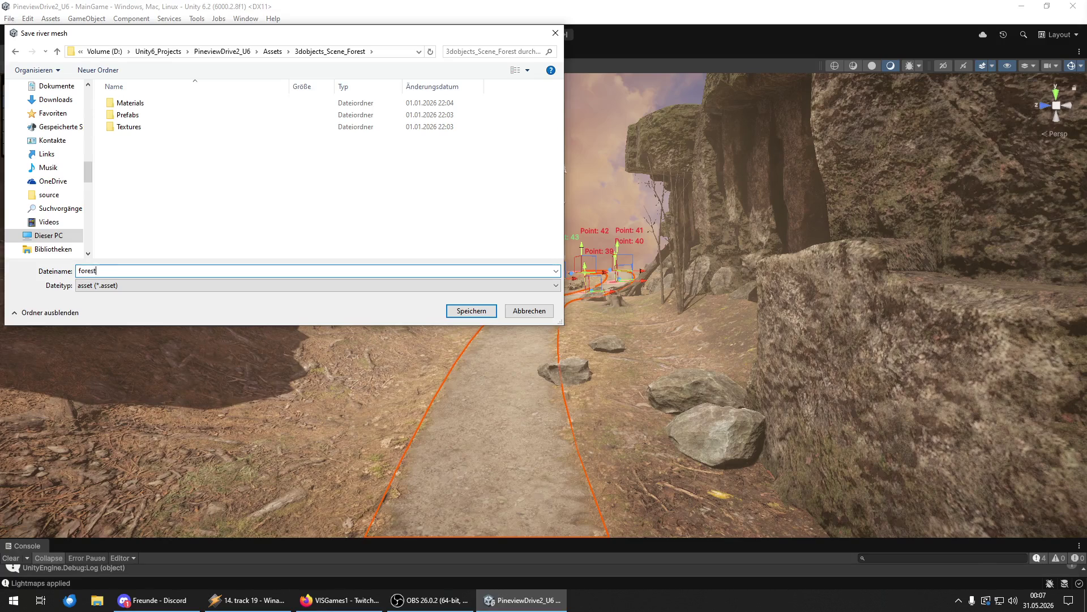
{"action": "key", "text": "BackSpace"}
{"action": "key", "text": "BackSpace"}
{"action": "key", "text": "BackSpace"}
{"action": "type", "text": "path"}
{"action": "key", "text": "Return"}
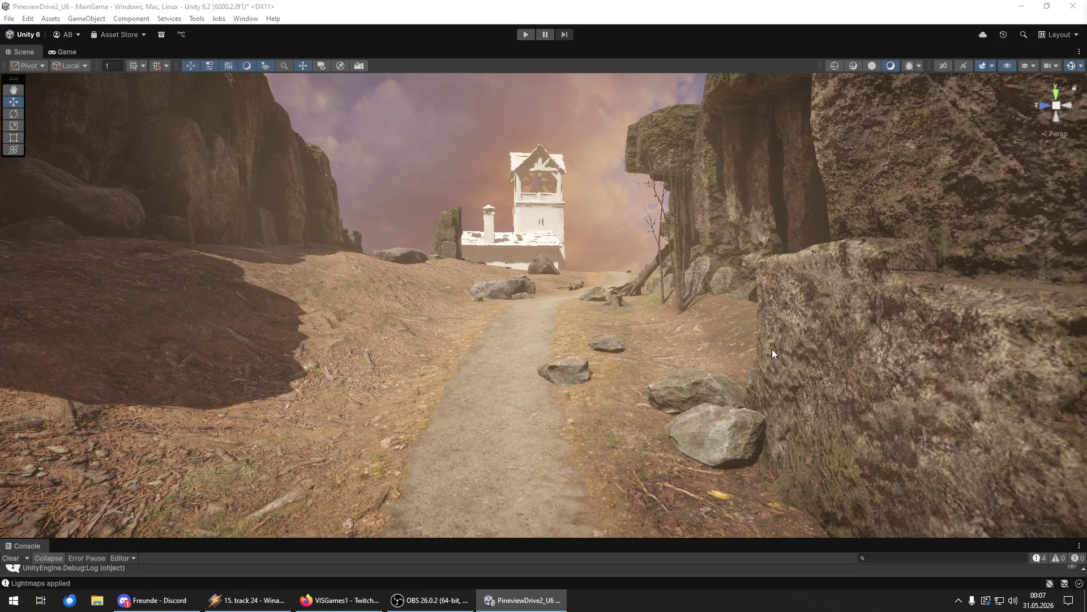
- Clear the road selection and create a cube via GameObject > 3D Object > Cube
{"action": "left_click", "coordinate": [542, 424]}
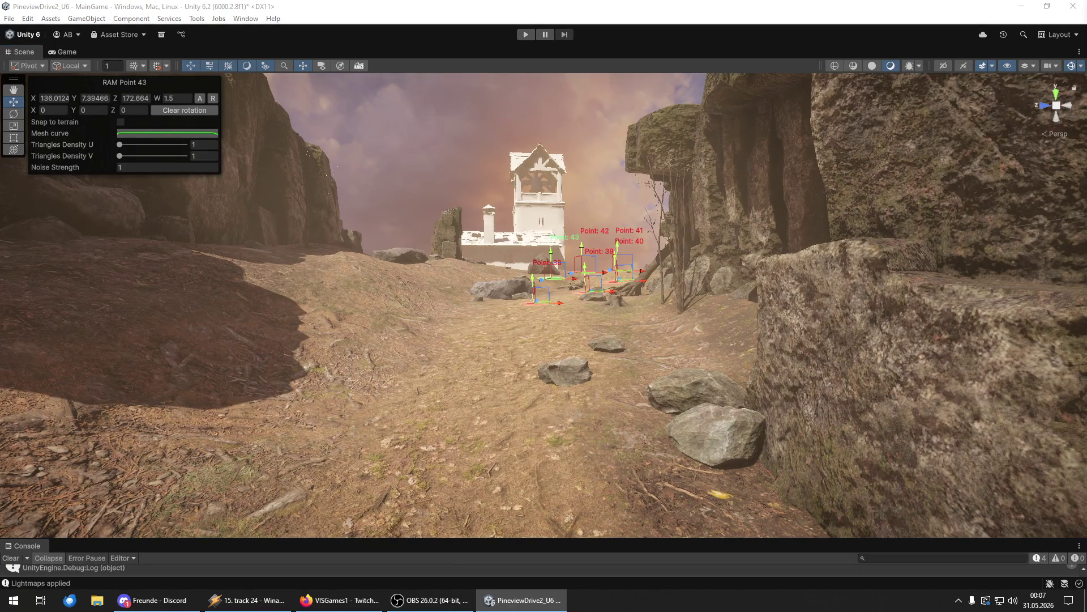
{"action": "key", "text": "Escape"}
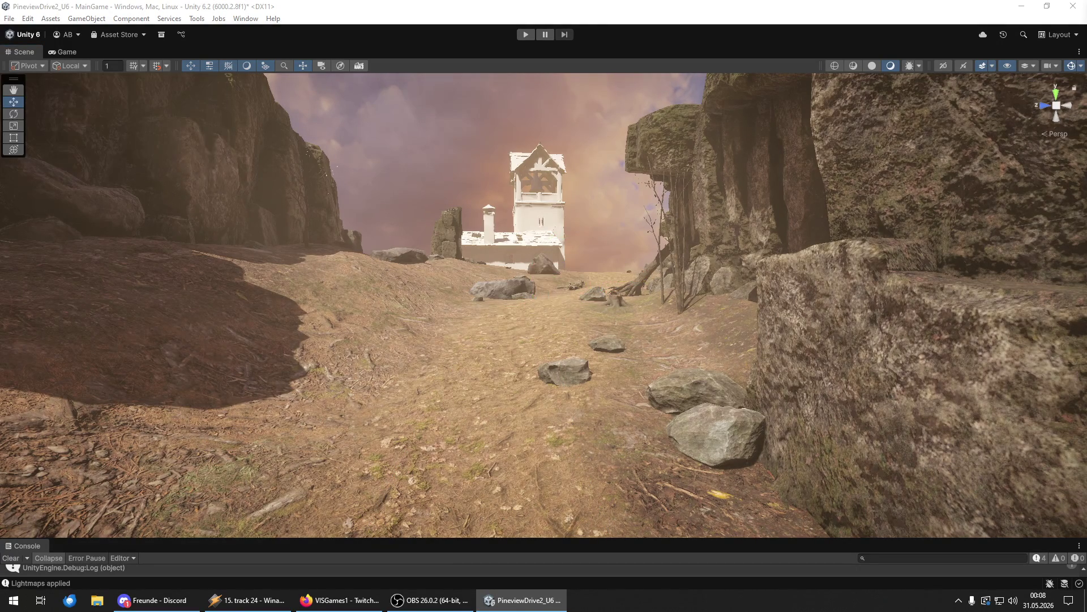
{"action": "left_click", "coordinate": [86, 18]}
{"action": "mouse_move", "coordinate": [111, 75]}
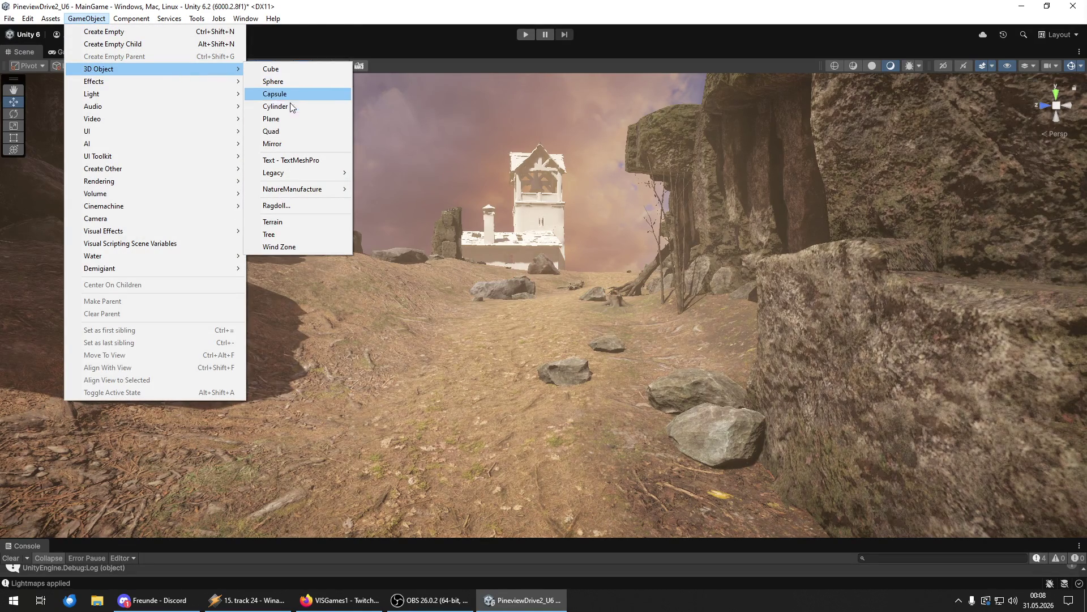
{"action": "left_click", "coordinate": [283, 69]}
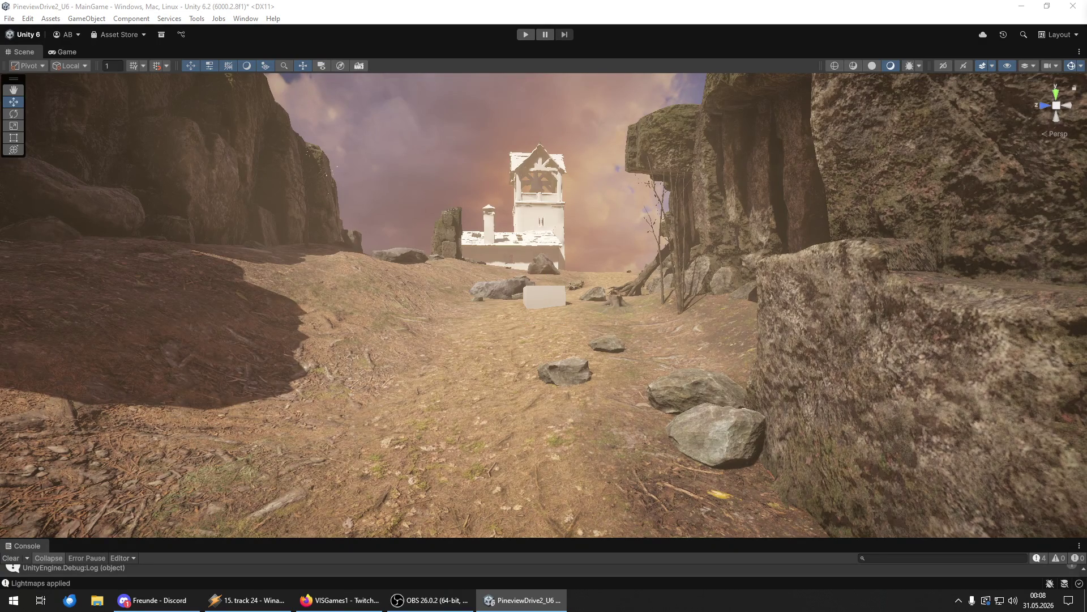
- Select the new cube, then undo twice so it no longer shows in the scene
{"action": "left_click", "coordinate": [543, 296]}
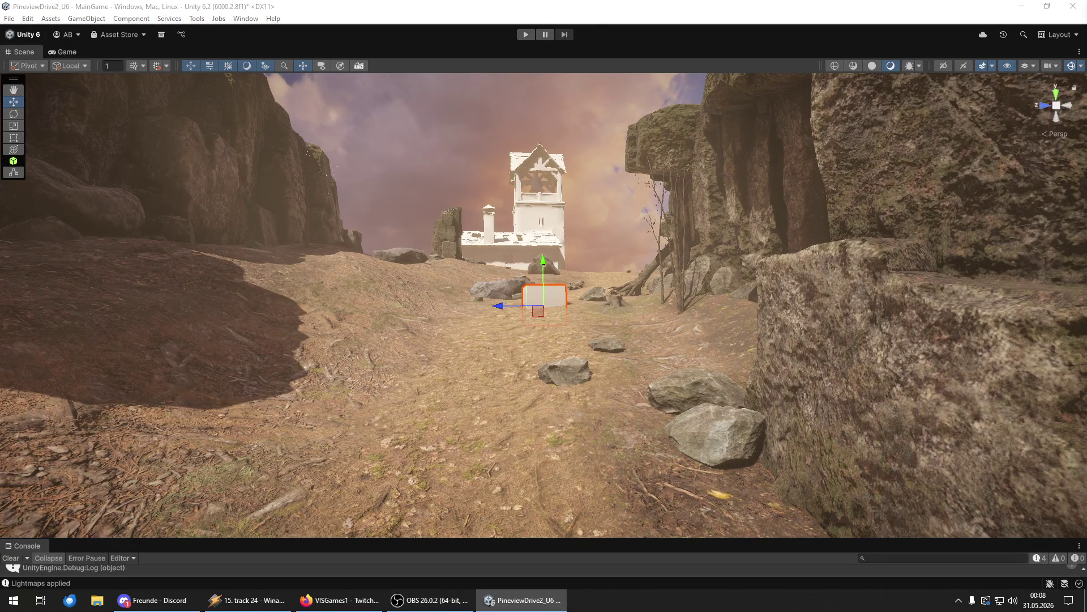
{"action": "left_click", "coordinate": [71, 326]}
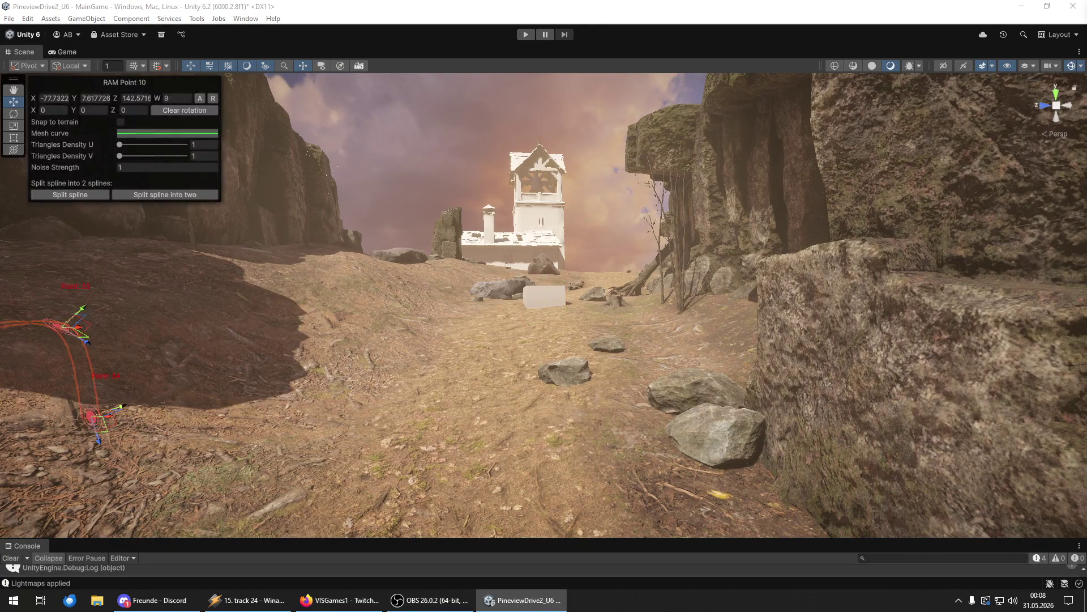
{"action": "key", "text": "ctrl+z"}
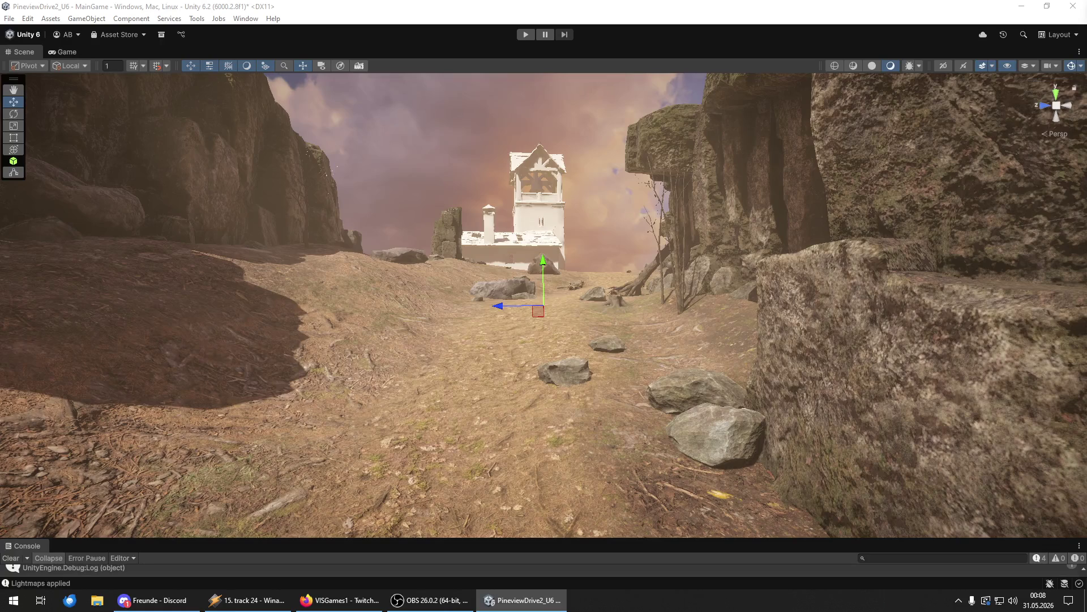
{"action": "key", "text": "ctrl+z"}
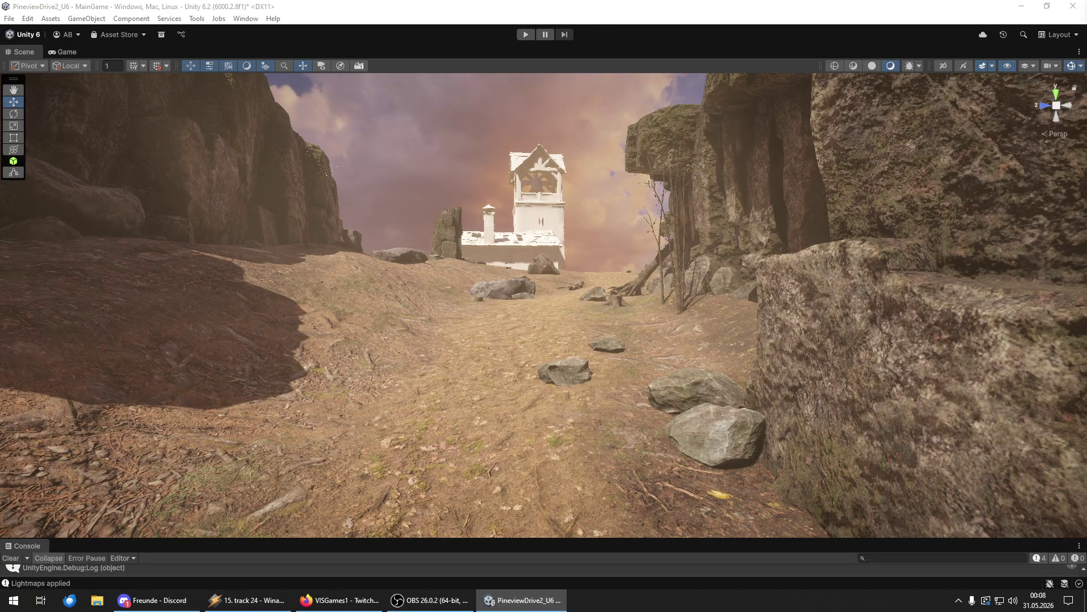
{"action": "scroll", "coordinate": [591, 293], "scroll_direction": "up", "scroll_amount": 3}
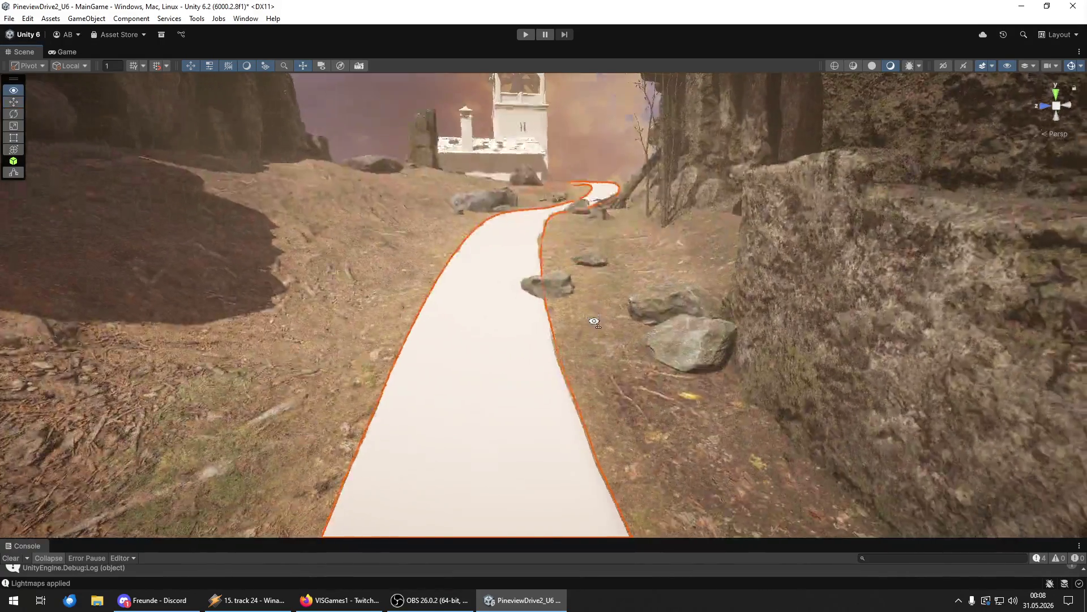
- Add a Mesh Collider component to the road mesh
{"action": "scroll", "coordinate": [590, 292], "scroll_direction": "up", "scroll_amount": 1}
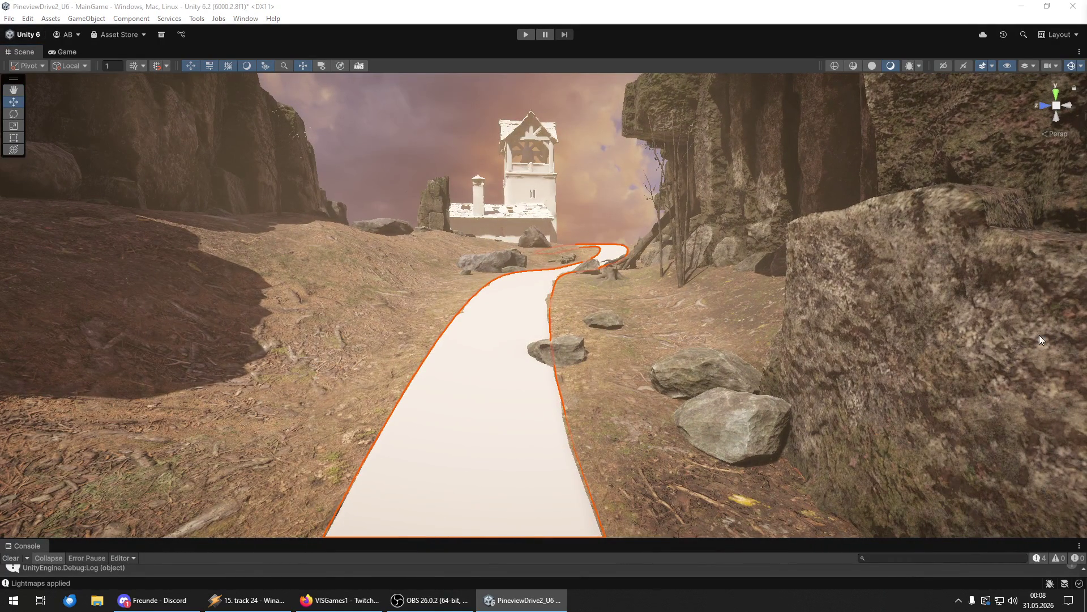
{"action": "left_click", "coordinate": [116, 21]}
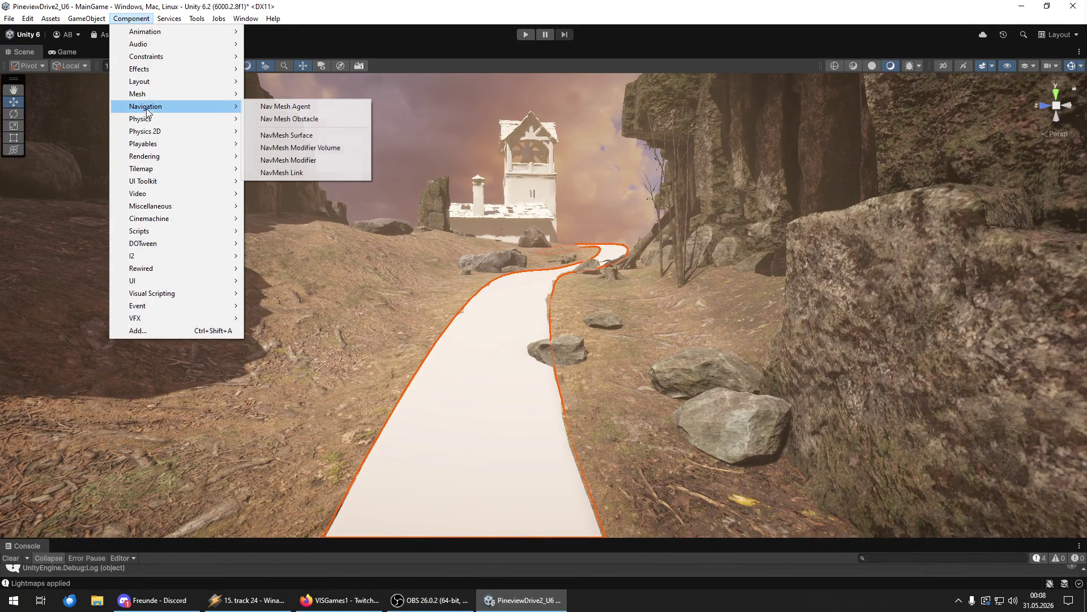
{"action": "mouse_move", "coordinate": [141, 118]}
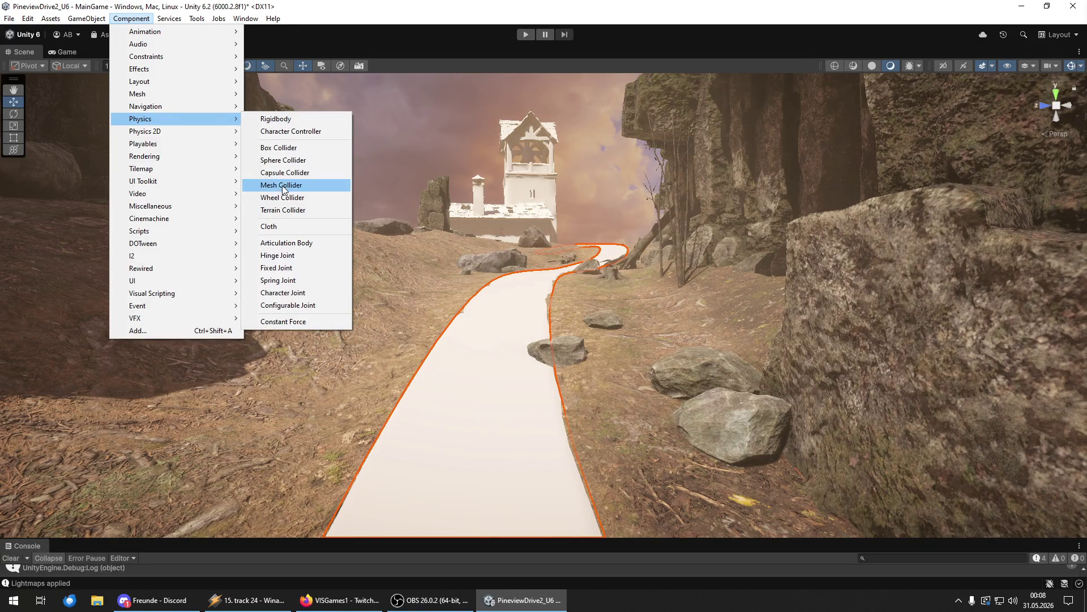
{"action": "left_click", "coordinate": [304, 186]}
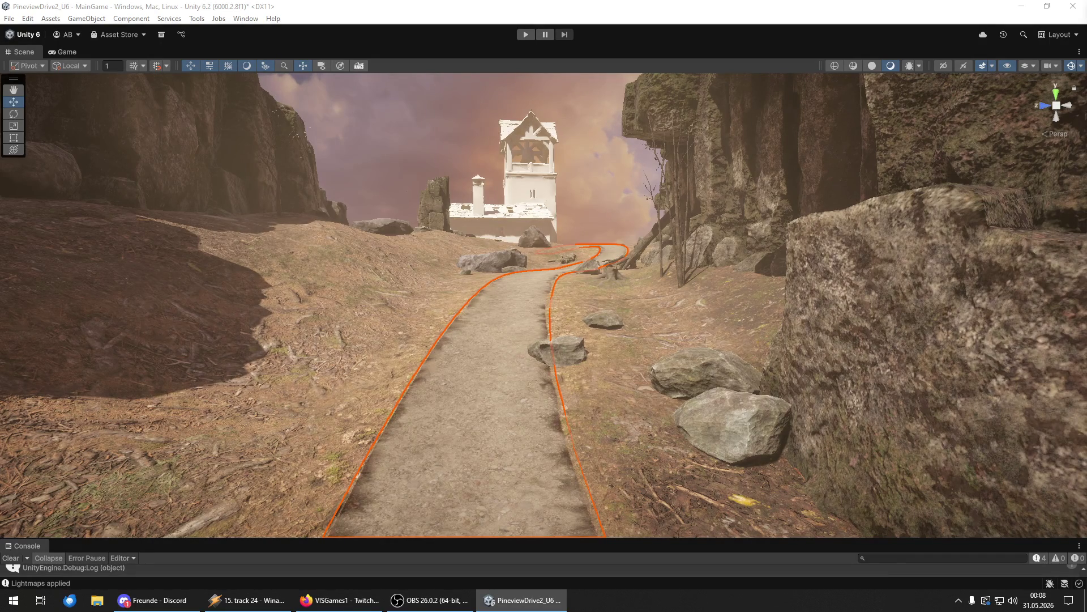
- Fly down the dirt path to inspect the road's right-hand edge beside the fallen logs
{"action": "key", "text": "w"}
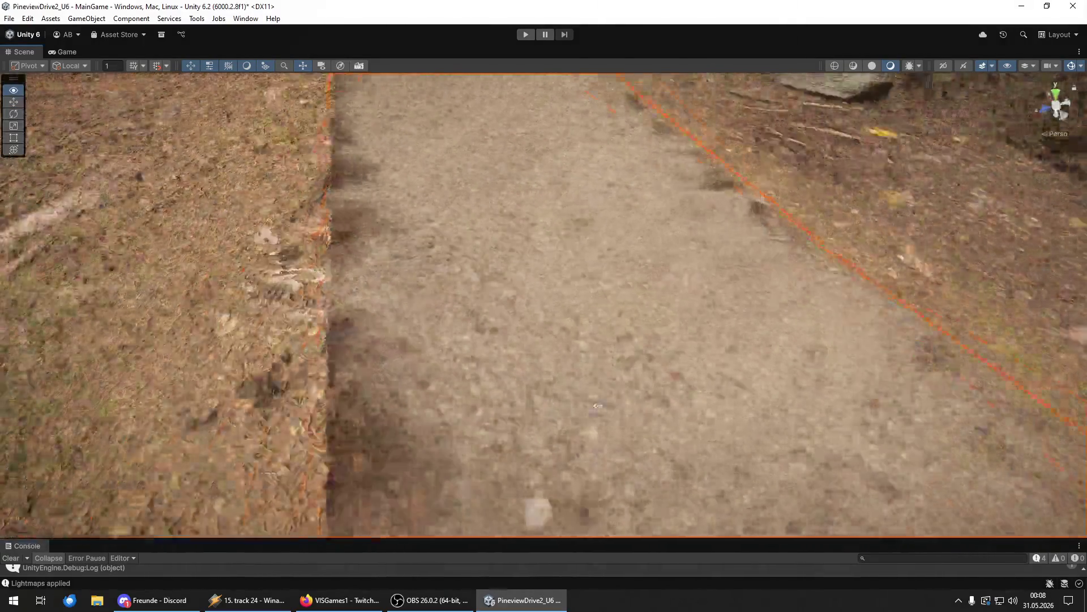
{"action": "left_click_drag", "start_coordinate": [597, 406], "coordinate": [636, 364]}
{"action": "key", "text": "w"}
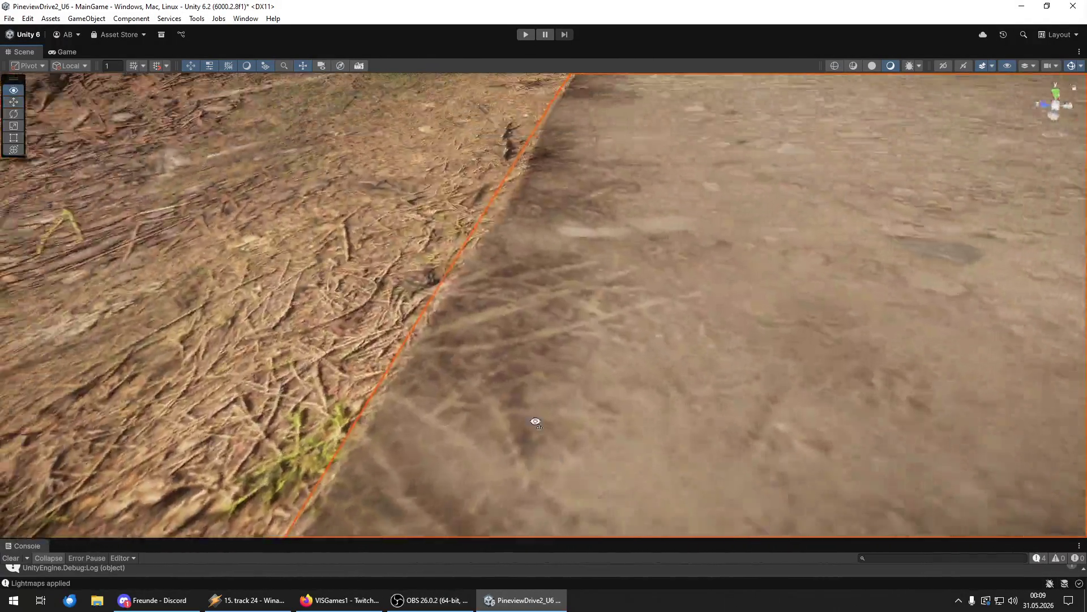
{"action": "left_click_drag", "start_coordinate": [536, 422], "coordinate": [543, 379]}
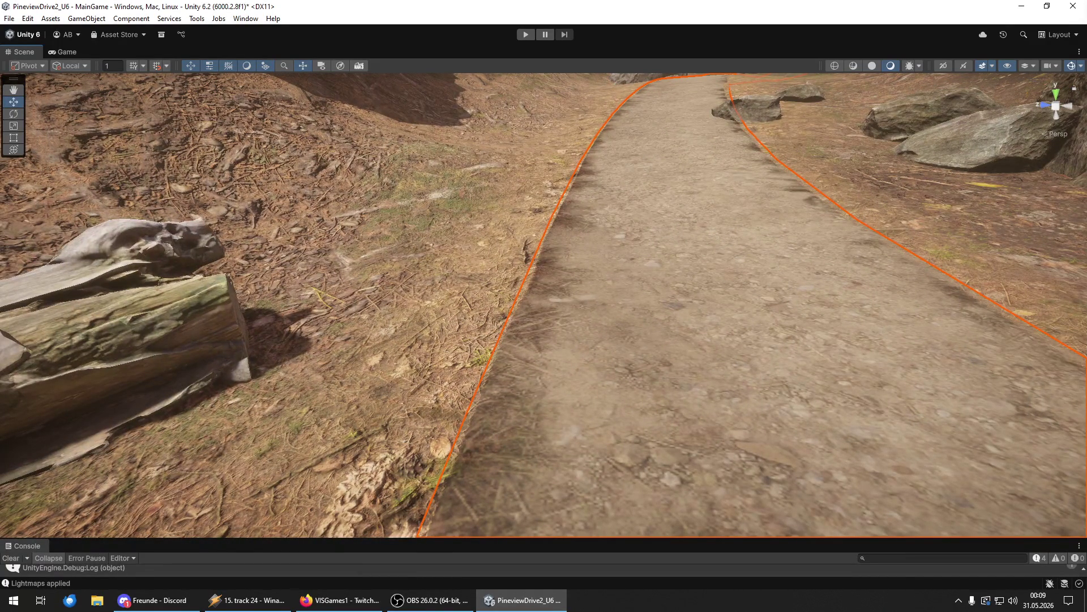
{"action": "key", "text": "w"}
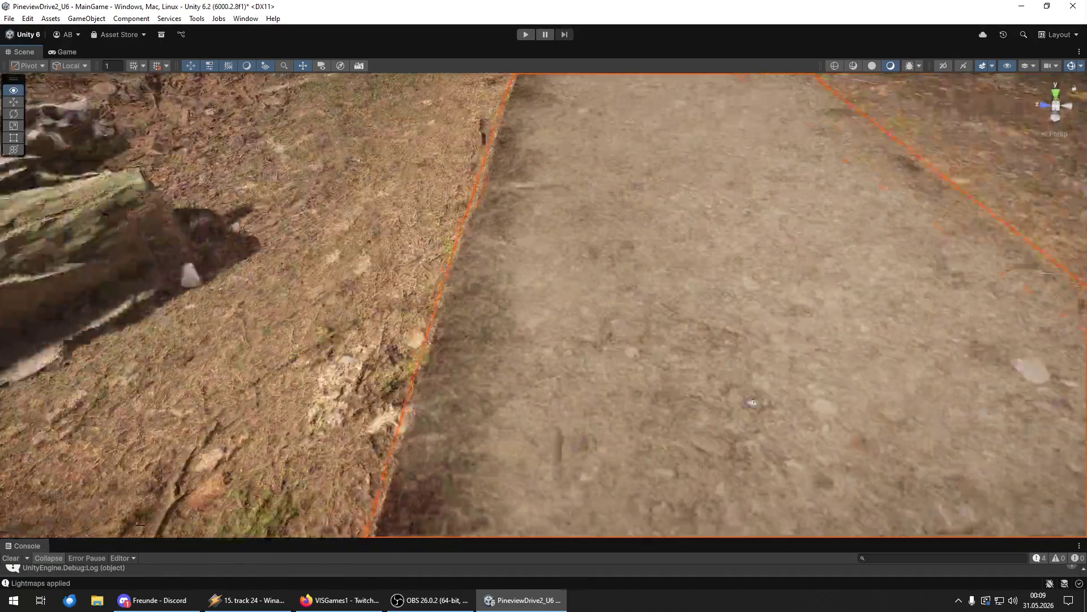
{"action": "key", "text": "w"}
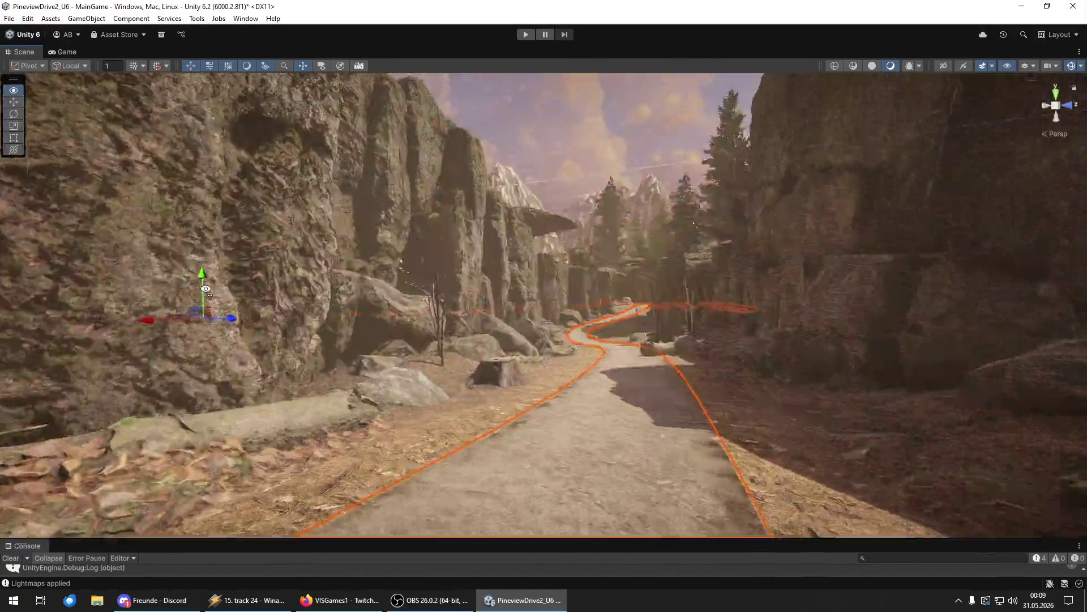
{"action": "key", "text": "s"}
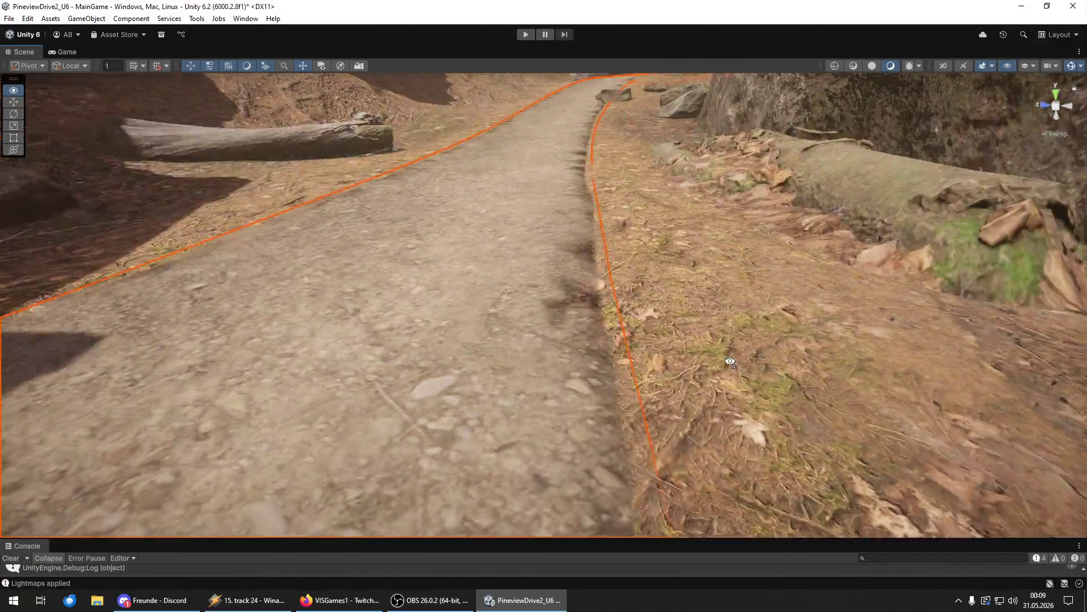
{"action": "key", "text": "w"}
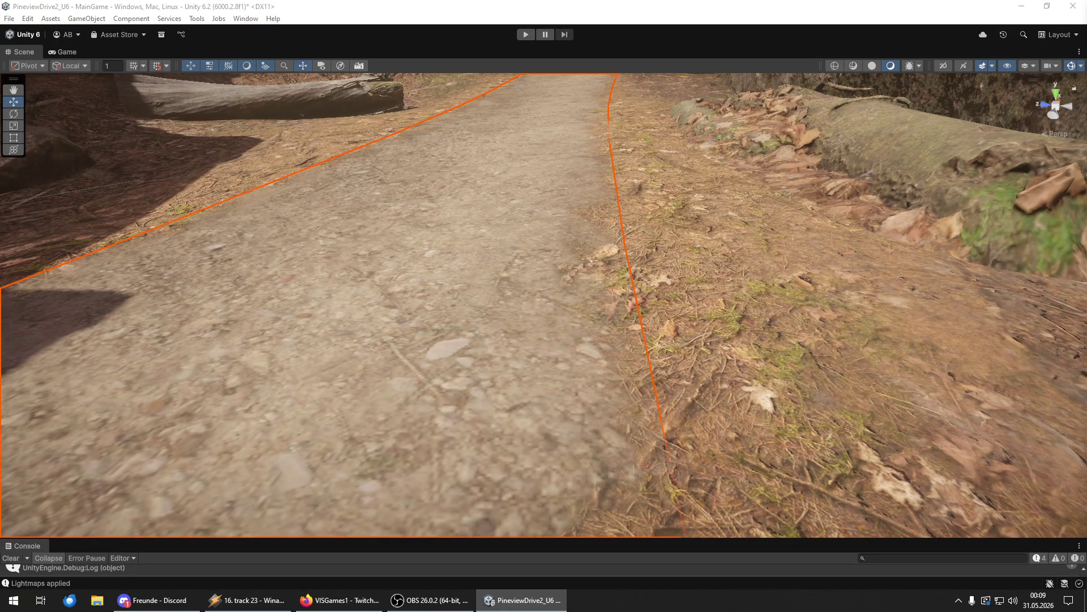
- Inspect road point 43's settings, return to the whole road, and orbit for a diagonal view
{"action": "left_click", "coordinate": [536, 92]}
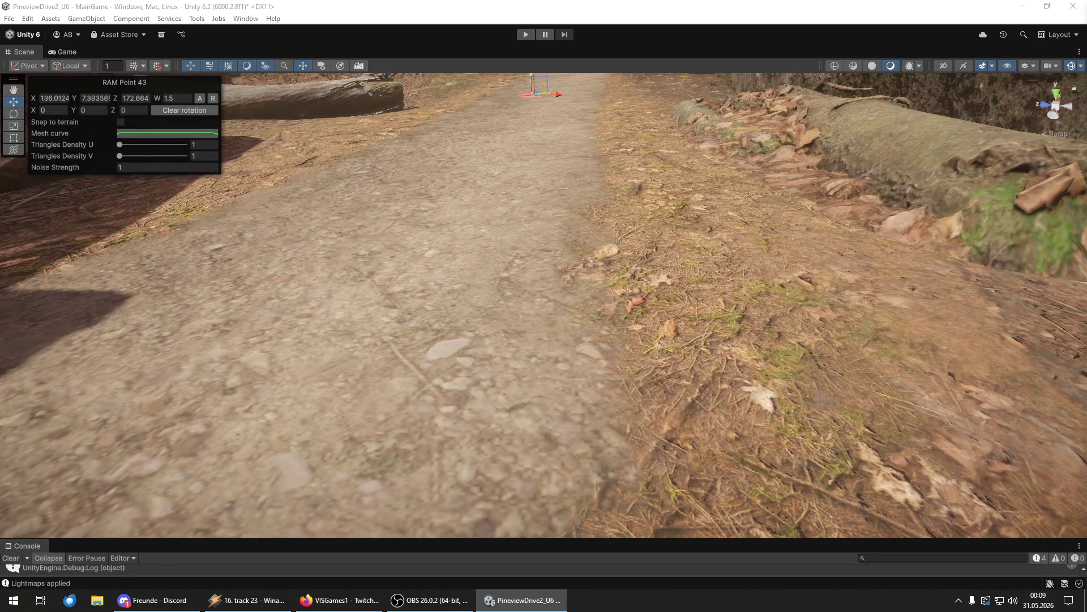
{"action": "key", "text": "ctrl+z"}
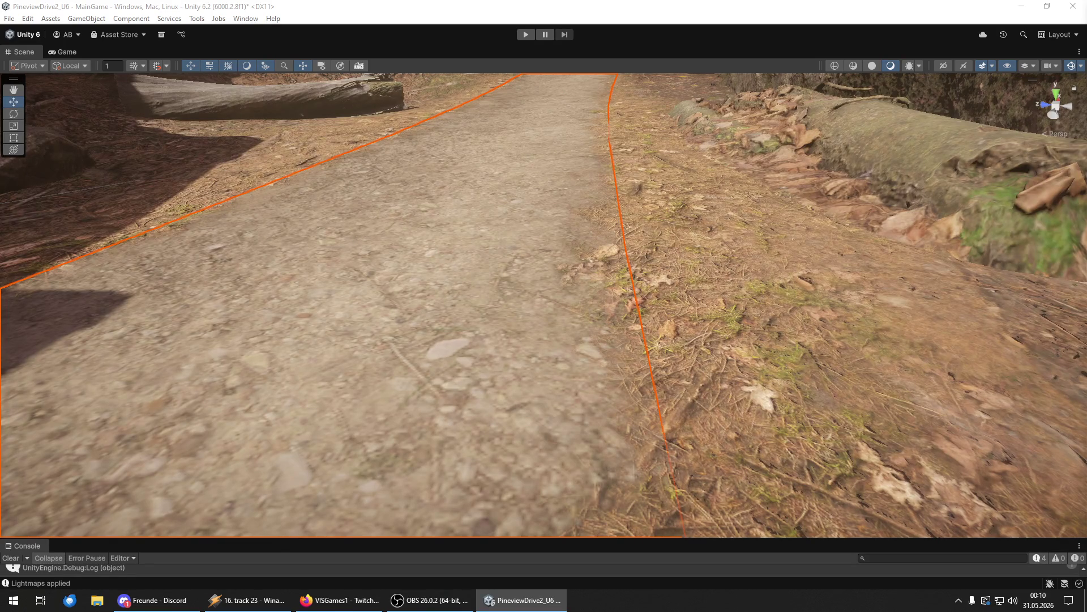
{"action": "key", "text": "ctrl+y"}
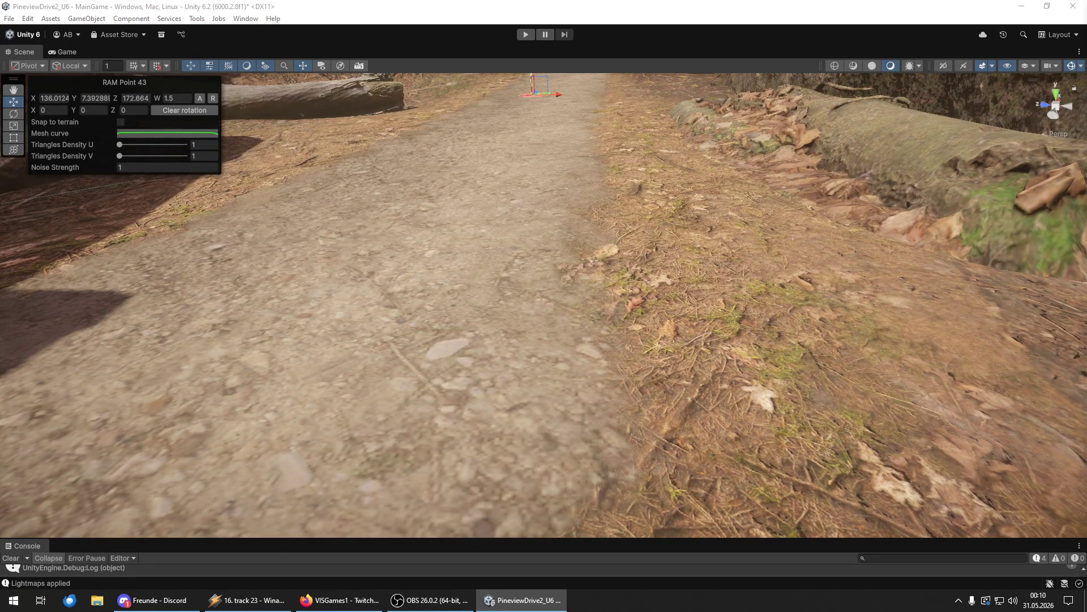
{"action": "key", "text": "ctrl+z"}
{"action": "key", "text": "ctrl+z"}
{"action": "left_click_drag", "start_coordinate": [725, 102], "coordinate": [758, 320]}
{"action": "mouse_move", "coordinate": [544, 352]}
{"action": "left_mouse_down"}
{"action": "mouse_move", "coordinate": [536, 400]}
{"action": "mouse_move", "coordinate": [809, 380]}
{"action": "left_mouse_up"}
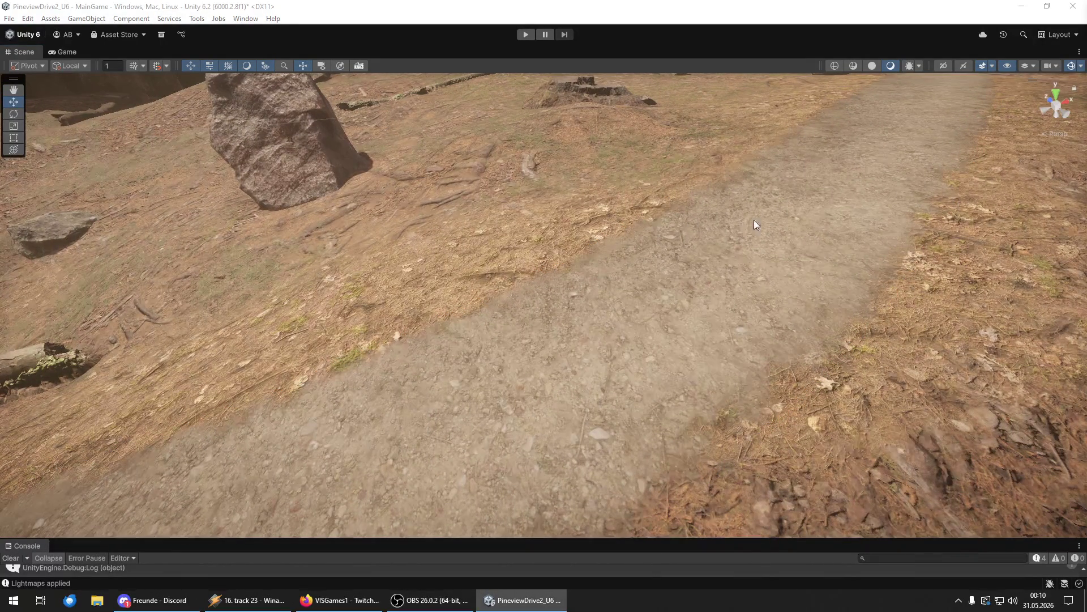
- Fly along the path to the white house and save the scene
{"action": "key", "text": "w"}
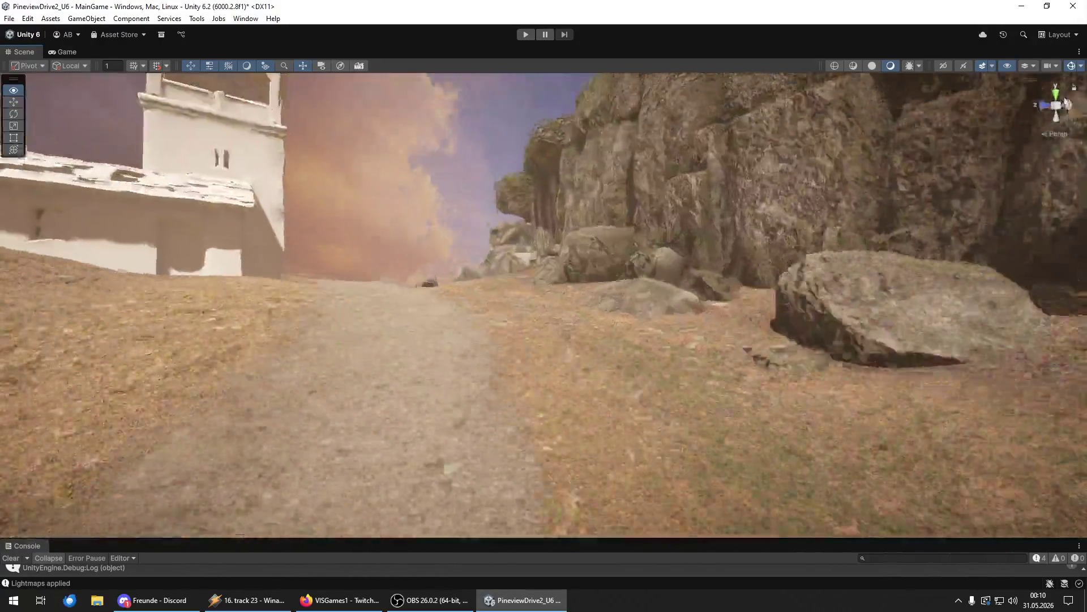
{"action": "mouse_move", "coordinate": [1067, 104]}
{"action": "left_mouse_down"}
{"action": "mouse_move", "coordinate": [898, 130]}
{"action": "mouse_move", "coordinate": [651, 109]}
{"action": "mouse_move", "coordinate": [653, 95]}
{"action": "mouse_move", "coordinate": [867, 112]}
{"action": "mouse_move", "coordinate": [148, 110]}
{"action": "mouse_move", "coordinate": [292, 107]}
{"action": "mouse_move", "coordinate": [444, 145]}
{"action": "mouse_move", "coordinate": [507, 127]}
{"action": "mouse_move", "coordinate": [482, 127]}
{"action": "mouse_move", "coordinate": [449, 103]}
{"action": "mouse_move", "coordinate": [394, 120]}
{"action": "mouse_move", "coordinate": [491, 92]}
{"action": "left_mouse_up"}
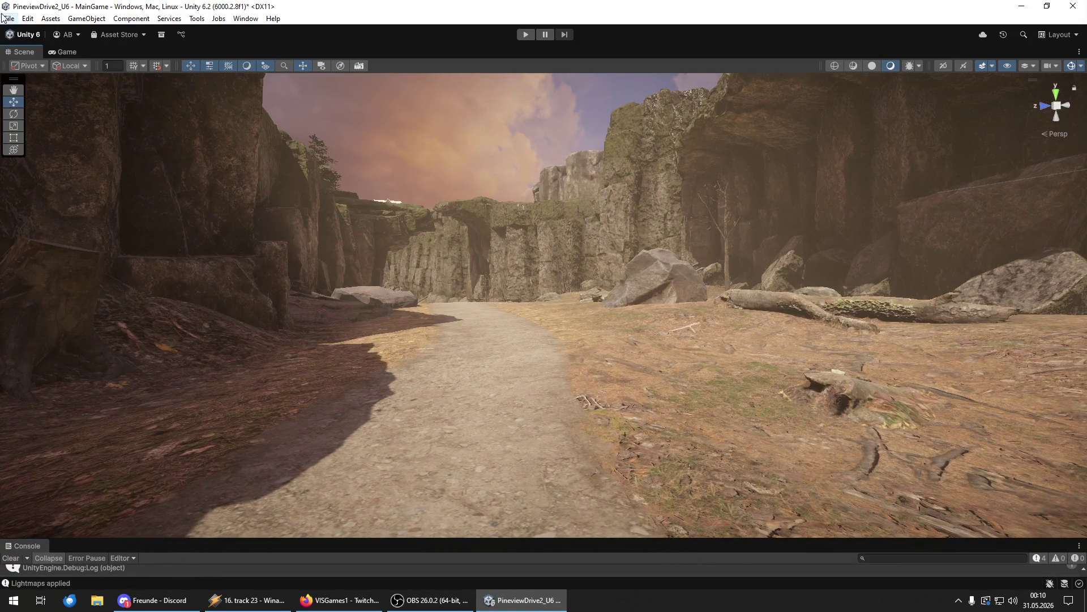
{"action": "left_click", "coordinate": [8, 18]}
{"action": "left_click", "coordinate": [23, 73]}
- Save the project, then orbit above the canyon and select a rim pine
{"action": "left_click", "coordinate": [8, 18]}
{"action": "left_click", "coordinate": [34, 136]}
{"action": "mouse_move", "coordinate": [708, 284]}
{"action": "left_mouse_down"}
{"action": "mouse_move", "coordinate": [789, 308]}
{"action": "mouse_move", "coordinate": [1057, 246]}
{"action": "mouse_move", "coordinate": [517, 243]}
{"action": "mouse_move", "coordinate": [561, 233]}
{"action": "mouse_move", "coordinate": [480, 173]}
{"action": "mouse_move", "coordinate": [481, 317]}
{"action": "mouse_move", "coordinate": [498, 382]}
{"action": "mouse_move", "coordinate": [351, 291]}
{"action": "left_mouse_up"}
{"action": "left_click", "coordinate": [349, 299]}
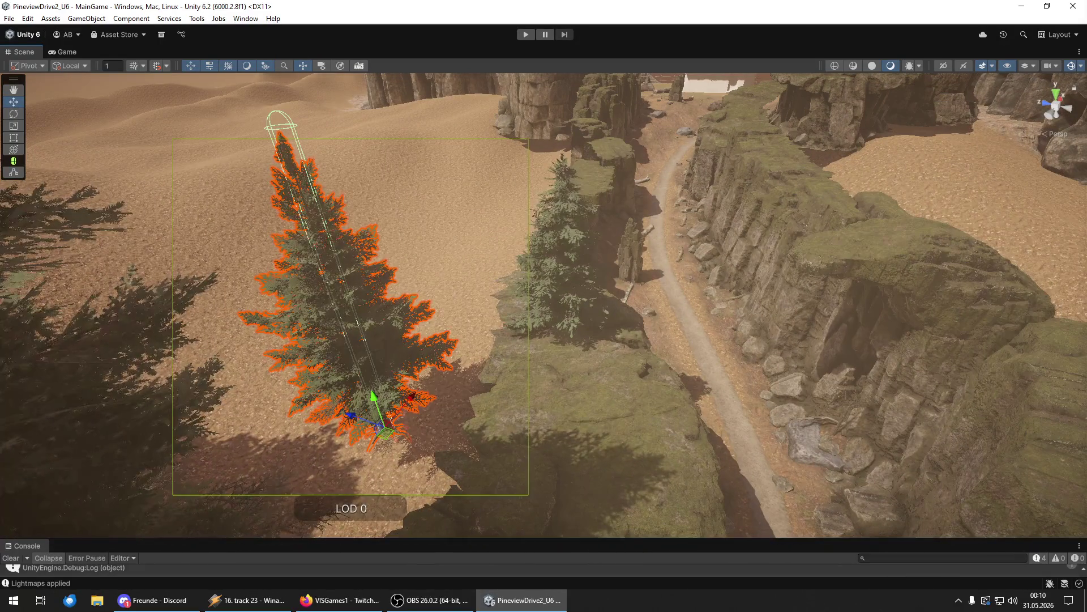
- Swing down to the cliffs and drop pines mid-scene and on the sand by the cliff
{"action": "key", "text": "Escape"}
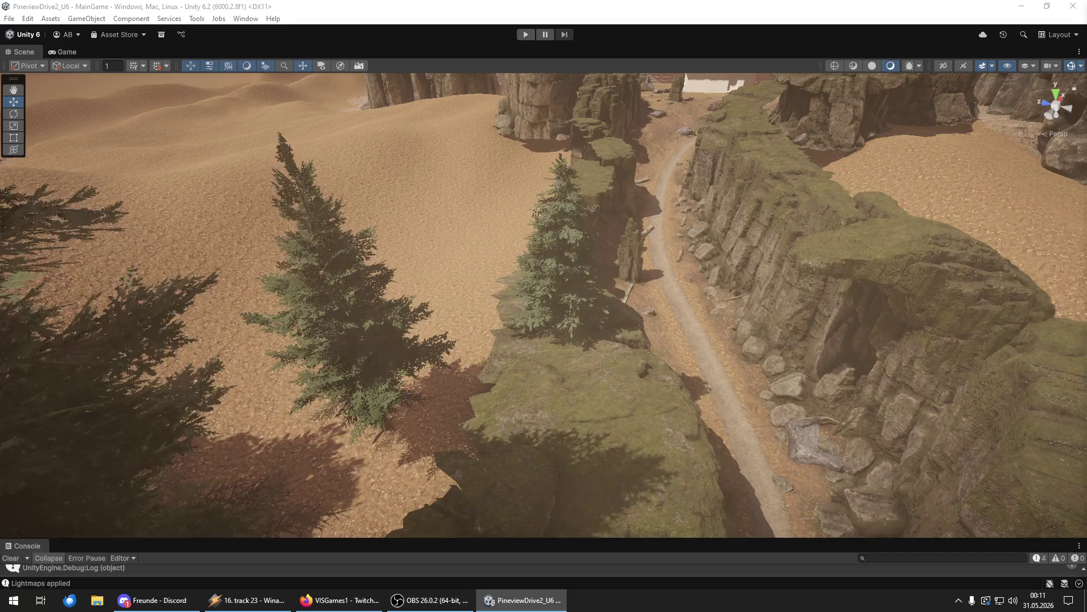
{"action": "mouse_move", "coordinate": [744, 265]}
{"action": "left_mouse_down"}
{"action": "mouse_move", "coordinate": [821, 233]}
{"action": "mouse_move", "coordinate": [714, 244]}
{"action": "mouse_move", "coordinate": [517, 473]}
{"action": "mouse_move", "coordinate": [451, 522]}
{"action": "mouse_move", "coordinate": [305, 526]}
{"action": "mouse_move", "coordinate": [1037, 504]}
{"action": "left_mouse_up"}
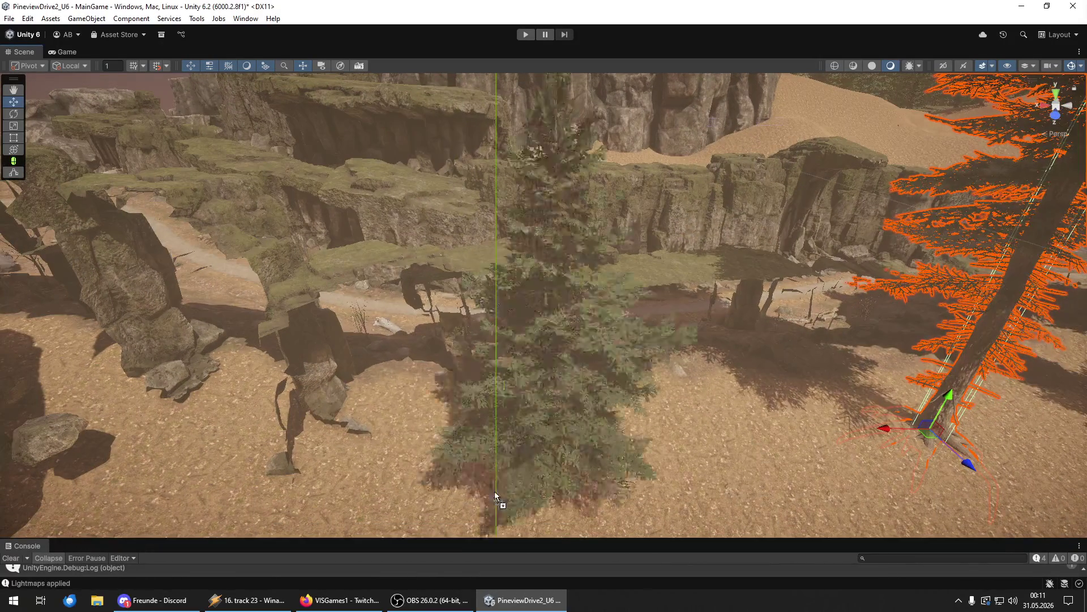
{"action": "left_click", "coordinate": [549, 495]}
{"action": "scroll", "coordinate": [664, 481], "scroll_direction": "down", "scroll_amount": 3}
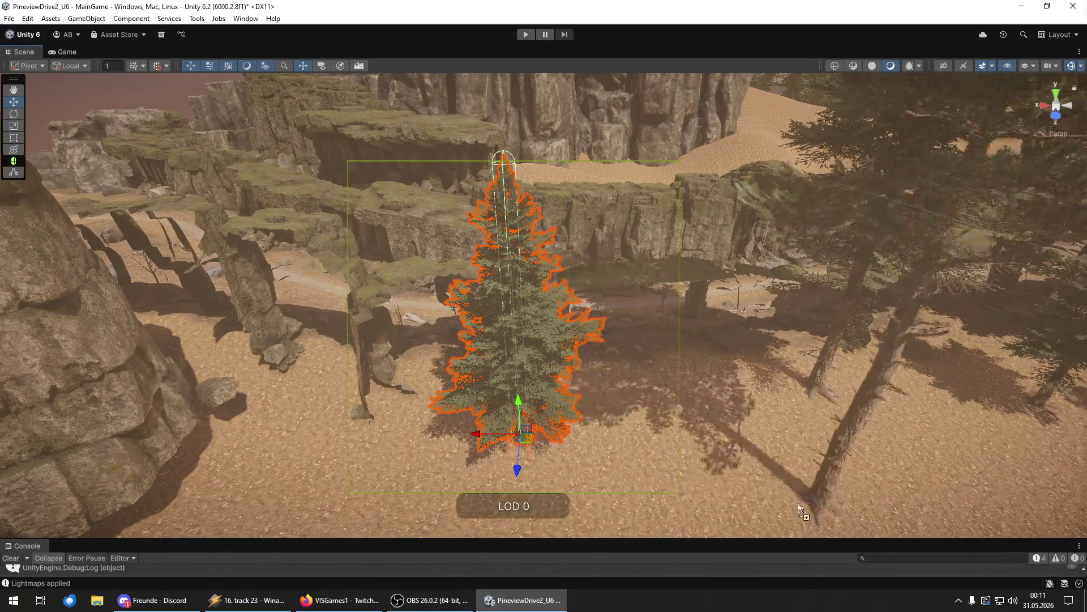
{"action": "left_click_drag", "start_coordinate": [740, 533], "coordinate": [509, 475]}
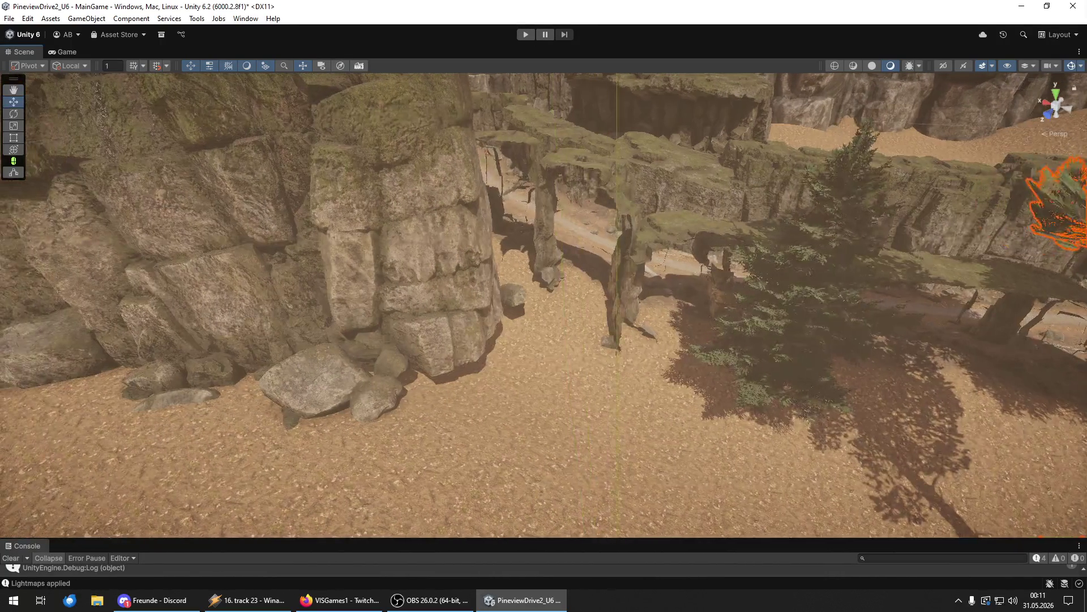
{"action": "mouse_move", "coordinate": [623, 473]}
{"action": "left_mouse_down"}
{"action": "mouse_move", "coordinate": [652, 470]}
{"action": "mouse_move", "coordinate": [559, 435]}
{"action": "left_mouse_up"}
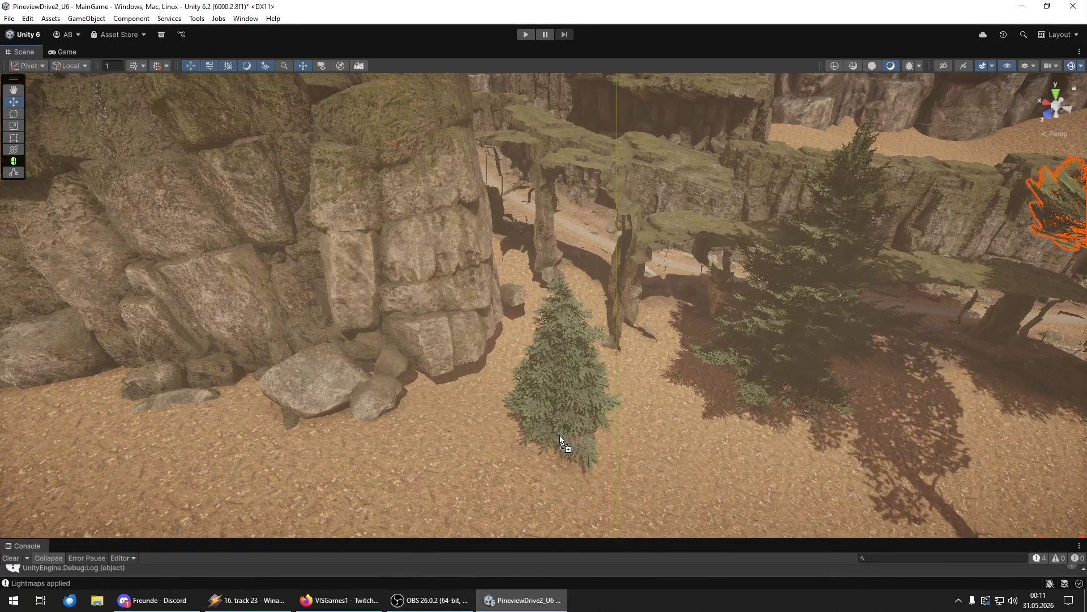
- Replace it with a taller tree at the scene centre, frame it and switch to the combined transform tool
{"action": "key", "text": "ctrl+z"}
{"action": "mouse_move", "coordinate": [712, 430]}
{"action": "left_mouse_down"}
{"action": "mouse_move", "coordinate": [571, 419]}
{"action": "mouse_move", "coordinate": [577, 408]}
{"action": "mouse_move", "coordinate": [591, 422]}
{"action": "mouse_move", "coordinate": [550, 385]}
{"action": "mouse_move", "coordinate": [432, 327]}
{"action": "mouse_move", "coordinate": [505, 393]}
{"action": "mouse_move", "coordinate": [201, 216]}
{"action": "mouse_move", "coordinate": [57, 208]}
{"action": "mouse_move", "coordinate": [254, 210]}
{"action": "mouse_move", "coordinate": [138, 190]}
{"action": "mouse_move", "coordinate": [128, 288]}
{"action": "left_mouse_up"}
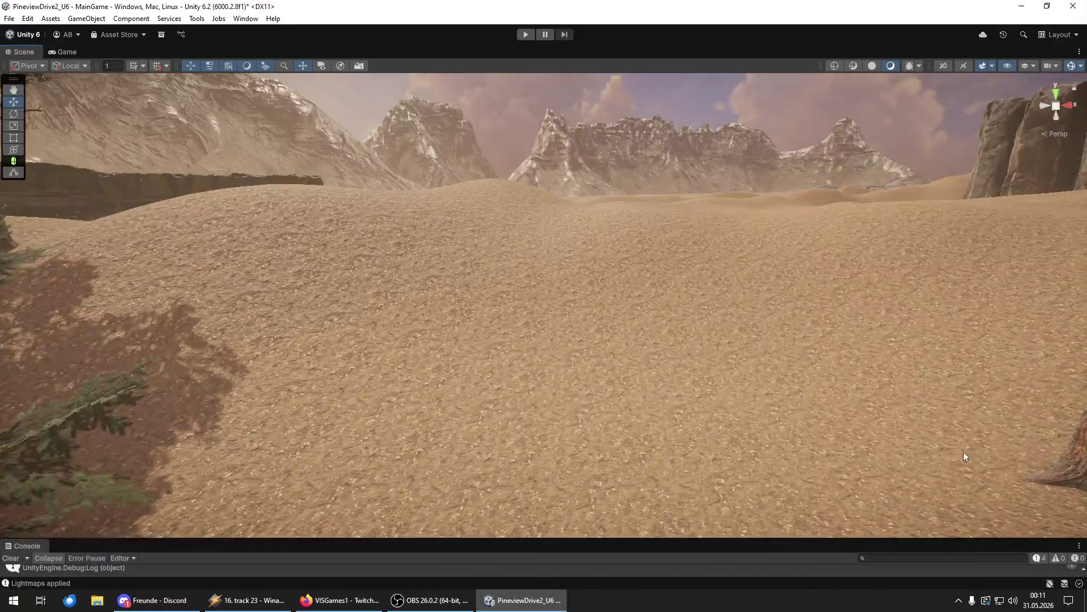
{"action": "key", "text": "f"}
{"action": "key", "text": "y"}
{"action": "scroll", "coordinate": [607, 436], "scroll_direction": "down", "scroll_amount": 5}
{"action": "mouse_move", "coordinate": [606, 436]}
{"action": "left_mouse_down"}
{"action": "mouse_move", "coordinate": [637, 362]}
{"action": "mouse_move", "coordinate": [957, 546]}
{"action": "mouse_move", "coordinate": [699, 388]}
{"action": "mouse_move", "coordinate": [647, 324]}
{"action": "mouse_move", "coordinate": [620, 379]}
{"action": "mouse_move", "coordinate": [592, 376]}
{"action": "mouse_move", "coordinate": [676, 402]}
{"action": "mouse_move", "coordinate": [576, 377]}
{"action": "mouse_move", "coordinate": [535, 409]}
{"action": "left_mouse_up"}
{"action": "scroll", "coordinate": [522, 386], "scroll_direction": "up", "scroll_amount": 2}
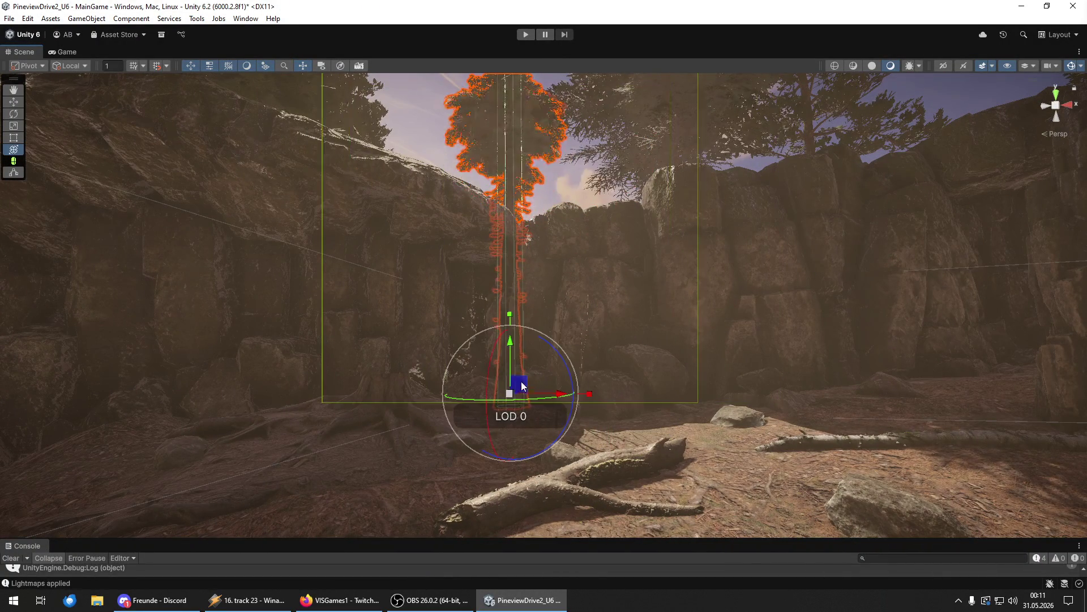
- Nudge the selected pine left and place spruce trees on the ledge and cliff top
{"action": "mouse_move", "coordinate": [542, 379]}
{"action": "left_mouse_down"}
{"action": "mouse_move", "coordinate": [391, 311]}
{"action": "mouse_move", "coordinate": [756, 395]}
{"action": "mouse_move", "coordinate": [712, 311]}
{"action": "mouse_move", "coordinate": [665, 301]}
{"action": "mouse_move", "coordinate": [598, 455]}
{"action": "mouse_move", "coordinate": [599, 442]}
{"action": "left_mouse_up"}
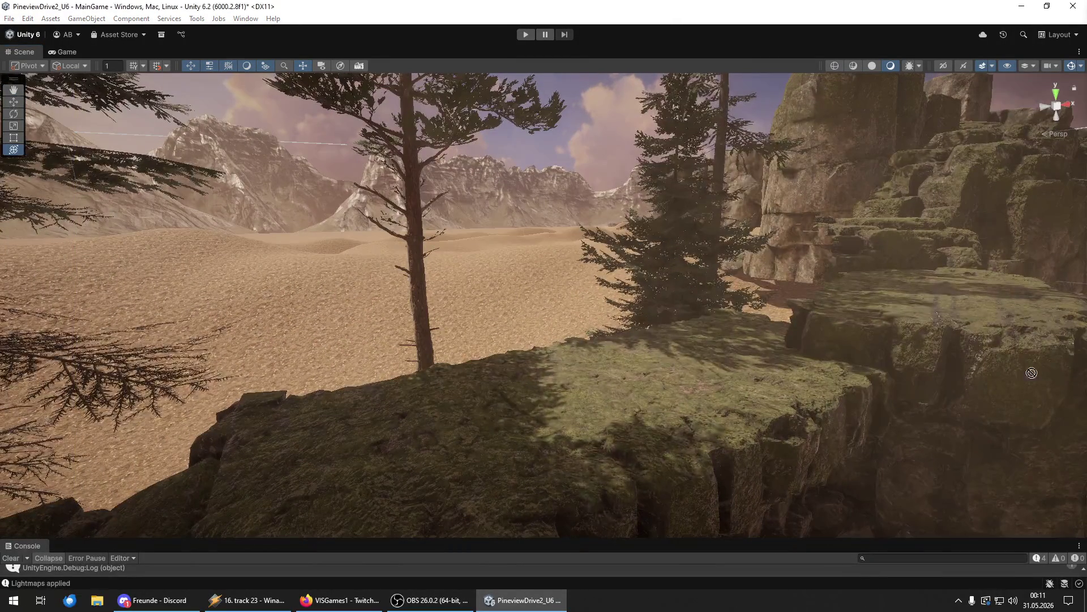
{"action": "left_click_drag", "start_coordinate": [671, 375], "coordinate": [653, 369]}
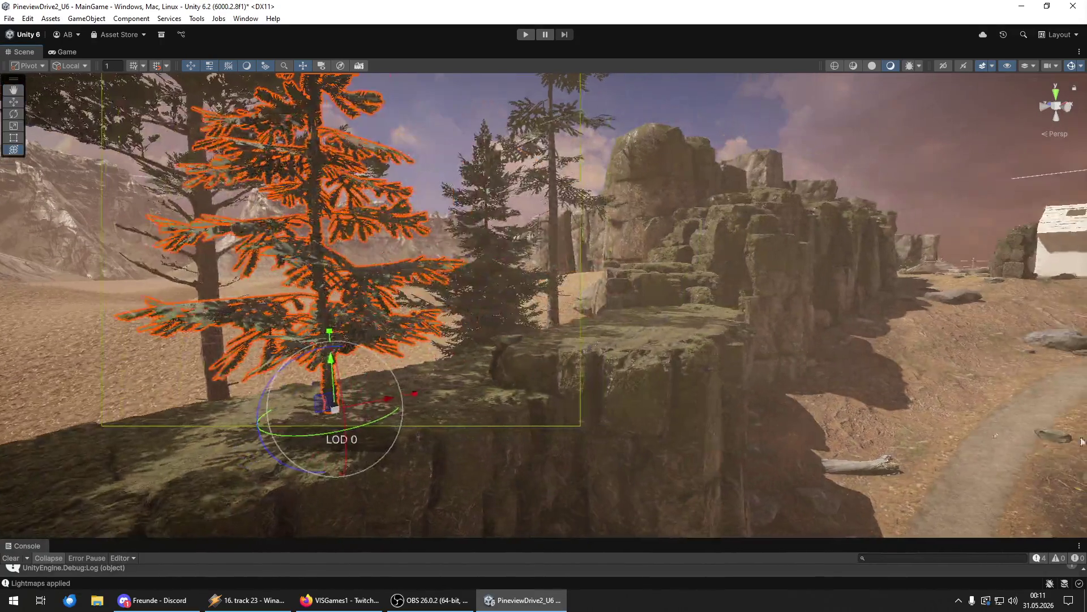
{"action": "mouse_move", "coordinate": [703, 362]}
{"action": "left_mouse_down"}
{"action": "mouse_move", "coordinate": [645, 321]}
{"action": "mouse_move", "coordinate": [708, 356]}
{"action": "mouse_move", "coordinate": [787, 357]}
{"action": "left_mouse_up"}
{"action": "key", "text": "f"}
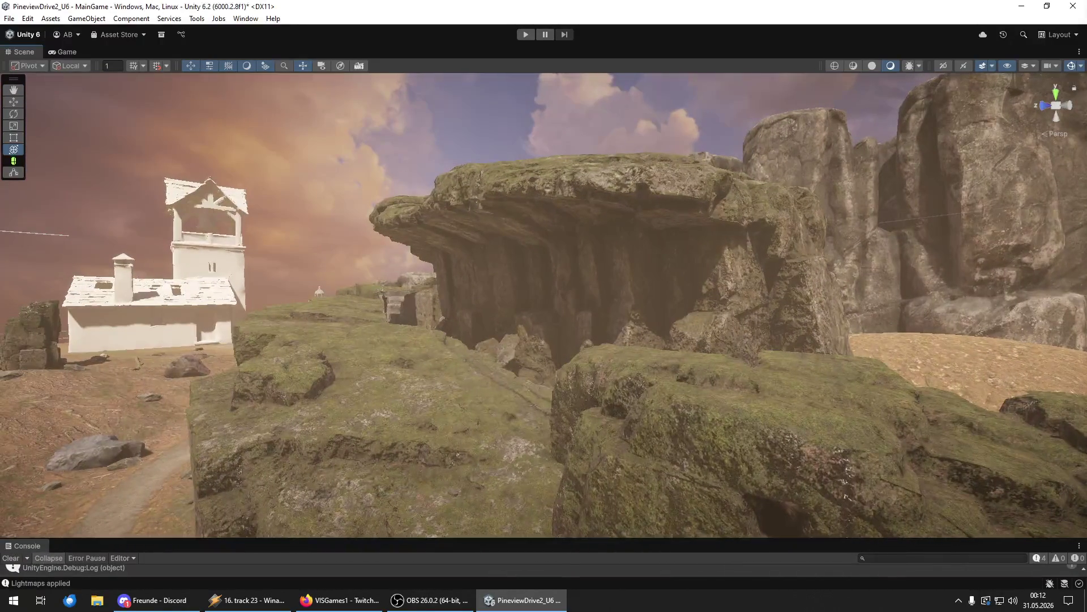
{"action": "mouse_move", "coordinate": [444, 376]}
{"action": "left_mouse_down"}
{"action": "mouse_move", "coordinate": [431, 375]}
{"action": "mouse_move", "coordinate": [447, 394]}
{"action": "mouse_move", "coordinate": [569, 429]}
{"action": "mouse_move", "coordinate": [553, 401]}
{"action": "mouse_move", "coordinate": [618, 437]}
{"action": "mouse_move", "coordinate": [607, 405]}
{"action": "mouse_move", "coordinate": [617, 396]}
{"action": "mouse_move", "coordinate": [608, 406]}
{"action": "mouse_move", "coordinate": [569, 244]}
{"action": "left_mouse_up"}
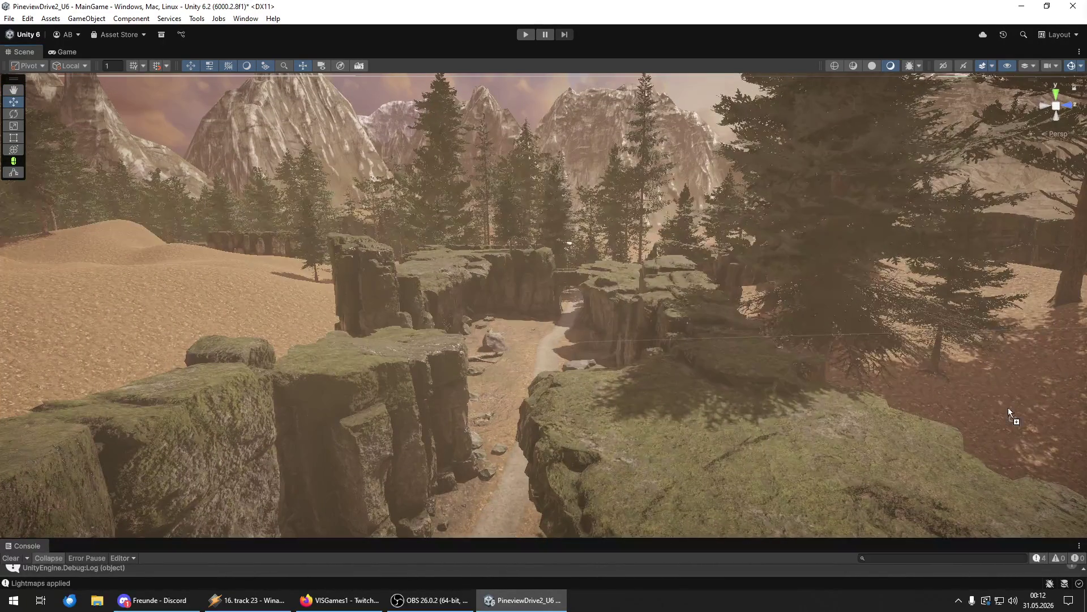
- Place a spruce on the rock, then fly through the arch and set a pine on another rock
{"action": "mouse_move", "coordinate": [682, 406]}
{"action": "left_mouse_down"}
{"action": "mouse_move", "coordinate": [509, 422]}
{"action": "mouse_move", "coordinate": [510, 473]}
{"action": "mouse_move", "coordinate": [474, 462]}
{"action": "mouse_move", "coordinate": [566, 452]}
{"action": "mouse_move", "coordinate": [585, 476]}
{"action": "mouse_move", "coordinate": [365, 301]}
{"action": "left_mouse_up"}
{"action": "left_click", "coordinate": [473, 462]}
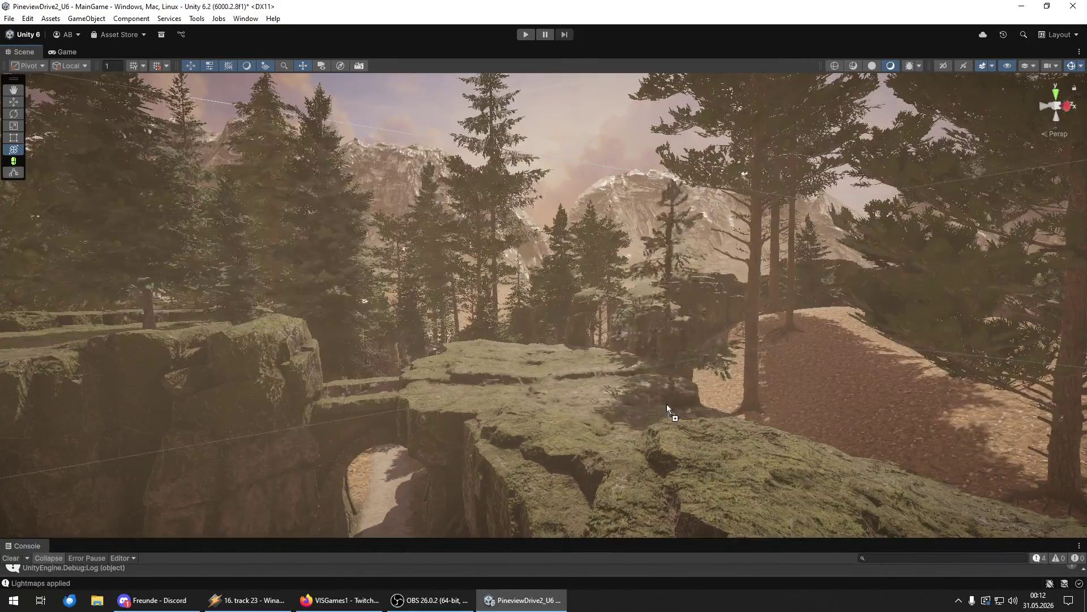
{"action": "left_click", "coordinate": [625, 410]}
{"action": "mouse_move", "coordinate": [626, 410]}
{"action": "left_mouse_down"}
{"action": "mouse_move", "coordinate": [647, 477]}
{"action": "mouse_move", "coordinate": [642, 493]}
{"action": "mouse_move", "coordinate": [616, 496]}
{"action": "mouse_move", "coordinate": [643, 476]}
{"action": "mouse_move", "coordinate": [738, 470]}
{"action": "left_mouse_up"}
{"action": "key", "text": "w"}
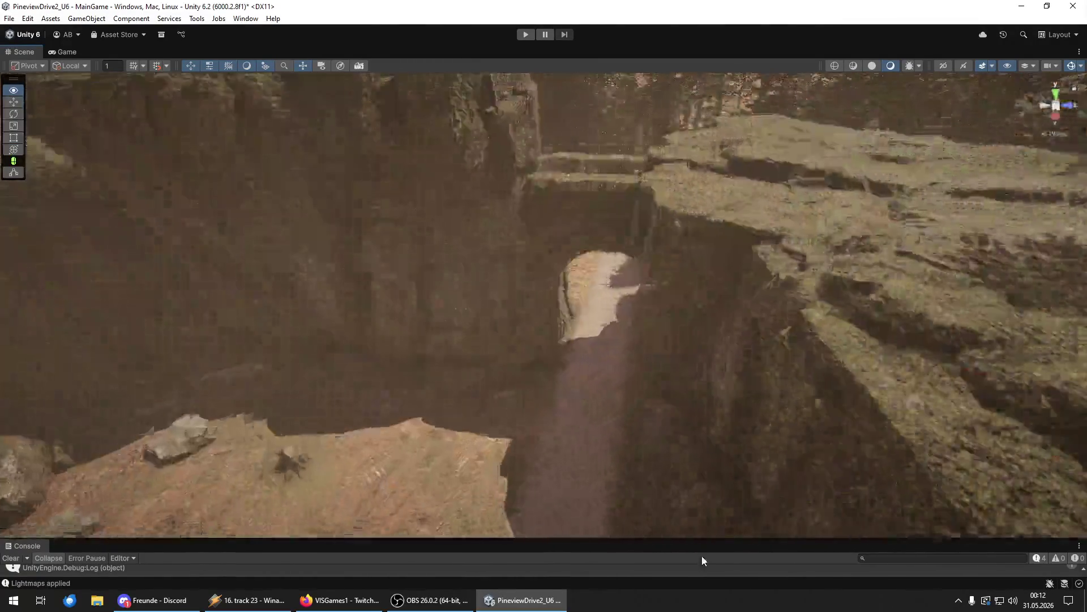
{"action": "key", "text": "w"}
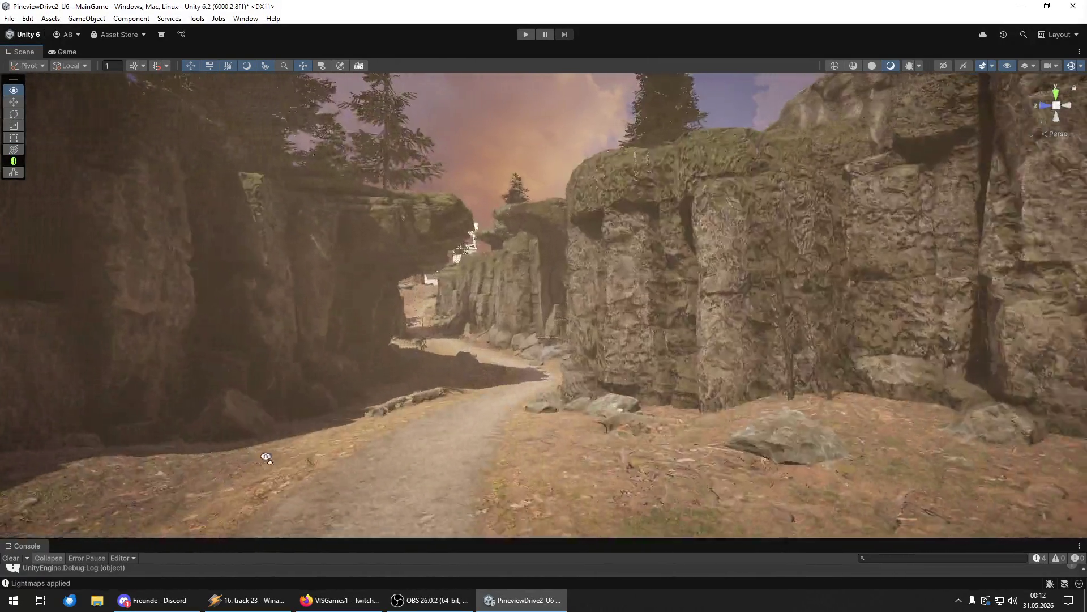
{"action": "mouse_move", "coordinate": [266, 457]}
{"action": "left_mouse_down"}
{"action": "mouse_move", "coordinate": [553, 396]}
{"action": "mouse_move", "coordinate": [589, 302]}
{"action": "mouse_move", "coordinate": [592, 529]}
{"action": "mouse_move", "coordinate": [951, 456]}
{"action": "left_mouse_up"}
{"action": "left_click", "coordinate": [444, 315]}
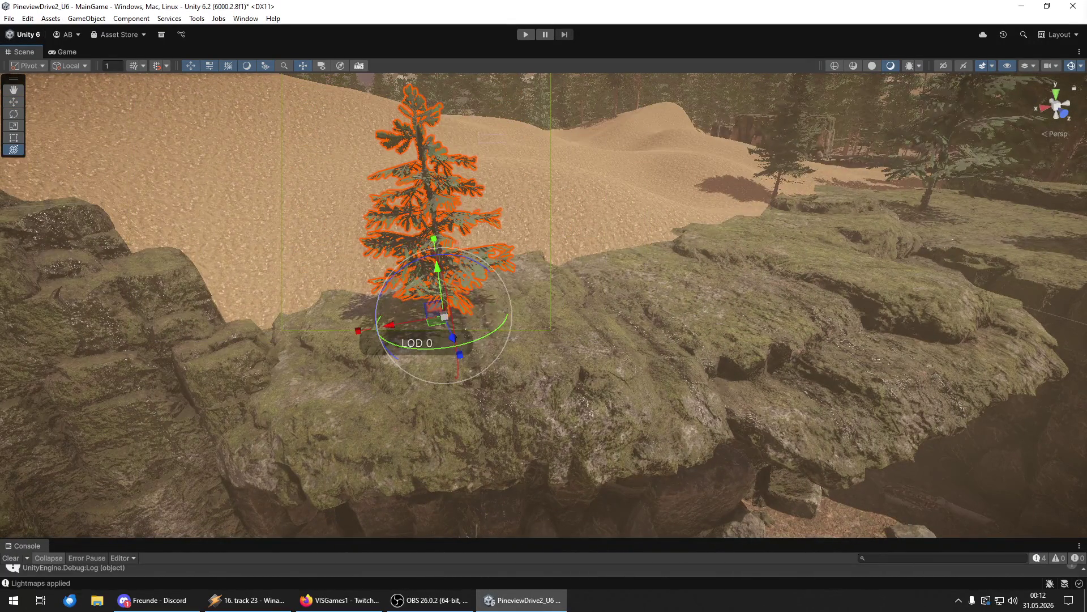
- Add a new pine on the sand below the cliffs and scale it up slightly
{"action": "left_click", "coordinate": [824, 238]}
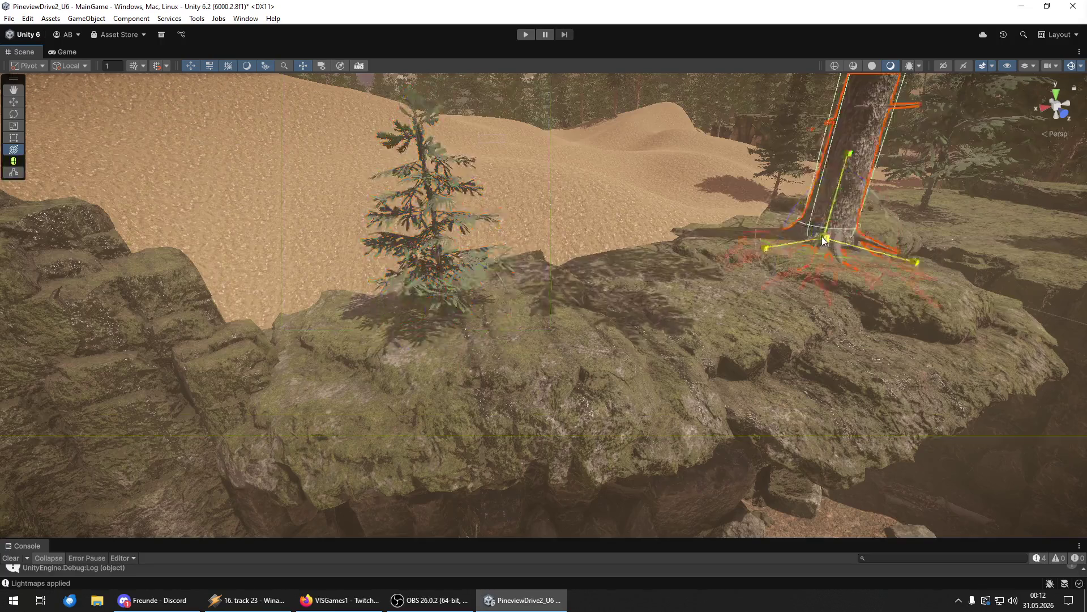
{"action": "mouse_move", "coordinate": [751, 254]}
{"action": "left_mouse_down"}
{"action": "mouse_move", "coordinate": [626, 224]}
{"action": "mouse_move", "coordinate": [347, 274]}
{"action": "mouse_move", "coordinate": [840, 398]}
{"action": "left_mouse_up"}
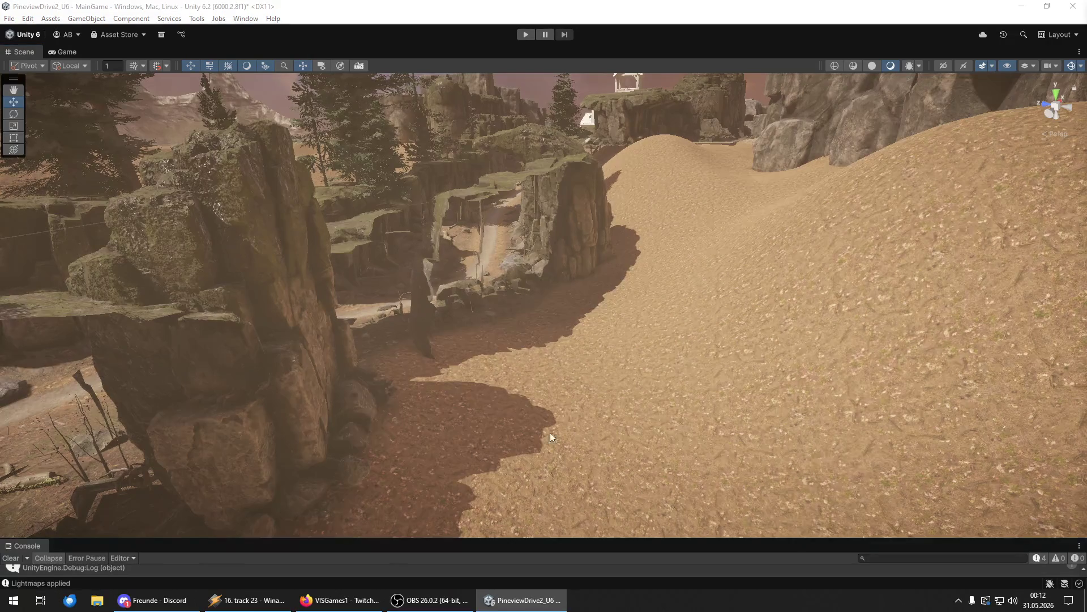
{"action": "scroll", "coordinate": [567, 430], "scroll_direction": "down", "scroll_amount": 5}
{"action": "mouse_move", "coordinate": [497, 408]}
{"action": "left_mouse_down"}
{"action": "mouse_move", "coordinate": [535, 423]}
{"action": "mouse_move", "coordinate": [555, 467]}
{"action": "left_mouse_up"}
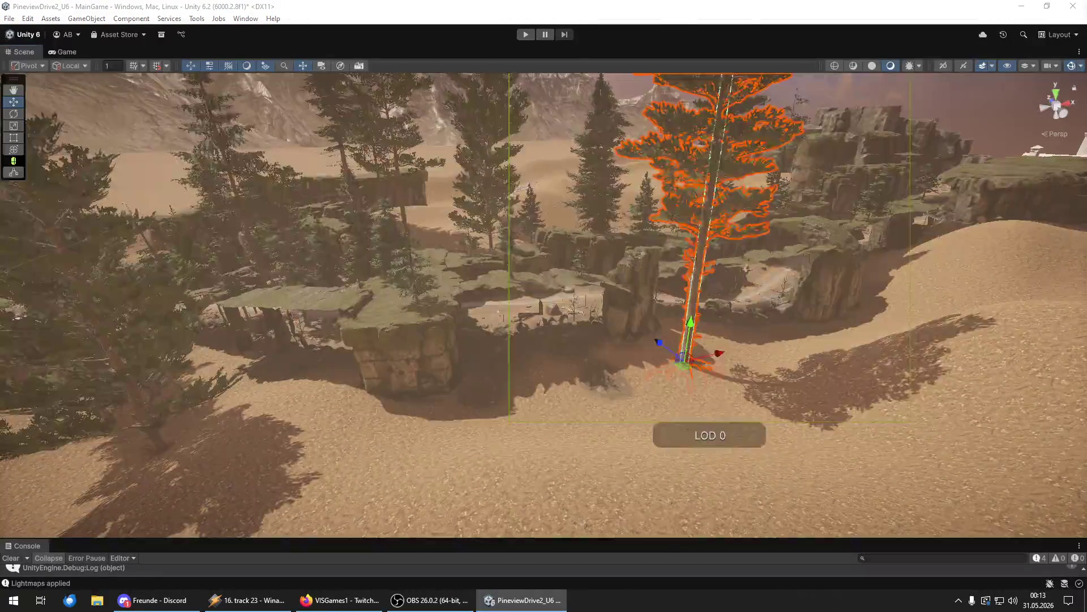
{"action": "key", "text": "y"}
{"action": "left_click", "coordinate": [407, 444]}
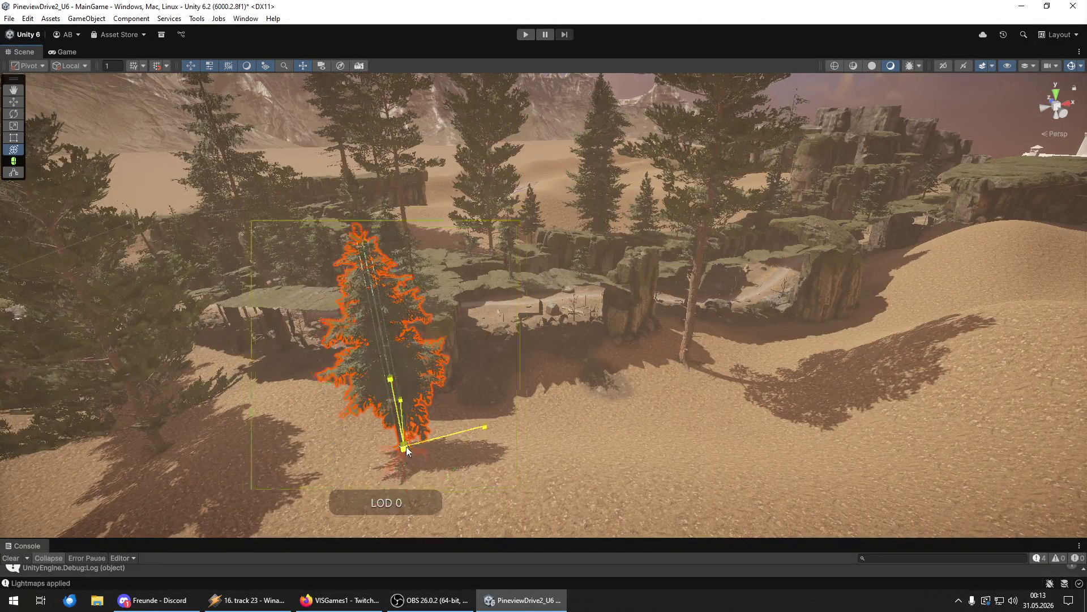
{"action": "left_click_drag", "start_coordinate": [405, 451], "coordinate": [404, 451]}
- Add two more pines on the sand, one on the near cliff edge, and a tall one on the rim
{"action": "mouse_move", "coordinate": [1086, 463]}
{"action": "left_mouse_down"}
{"action": "mouse_move", "coordinate": [760, 463]}
{"action": "mouse_move", "coordinate": [609, 443]}
{"action": "mouse_move", "coordinate": [570, 474]}
{"action": "mouse_move", "coordinate": [573, 444]}
{"action": "mouse_move", "coordinate": [715, 389]}
{"action": "mouse_move", "coordinate": [721, 401]}
{"action": "left_mouse_up"}
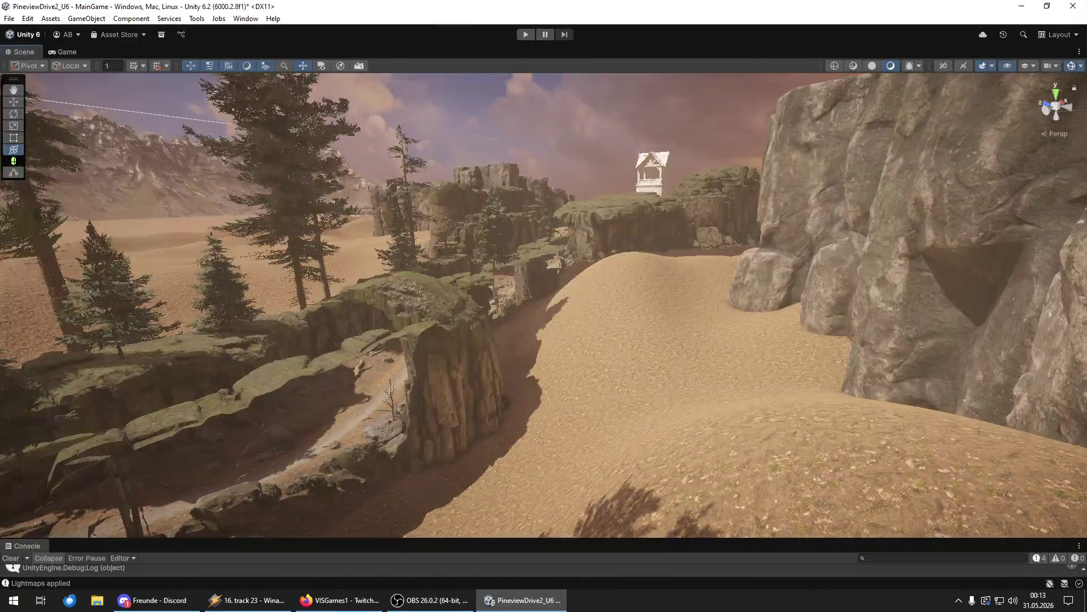
{"action": "mouse_move", "coordinate": [1086, 419]}
{"action": "left_mouse_down"}
{"action": "mouse_move", "coordinate": [777, 417]}
{"action": "mouse_move", "coordinate": [634, 398]}
{"action": "mouse_move", "coordinate": [519, 507]}
{"action": "mouse_move", "coordinate": [503, 538]}
{"action": "mouse_move", "coordinate": [419, 507]}
{"action": "mouse_move", "coordinate": [510, 487]}
{"action": "mouse_move", "coordinate": [521, 542]}
{"action": "mouse_move", "coordinate": [590, 539]}
{"action": "mouse_move", "coordinate": [527, 444]}
{"action": "mouse_move", "coordinate": [538, 441]}
{"action": "left_mouse_up"}
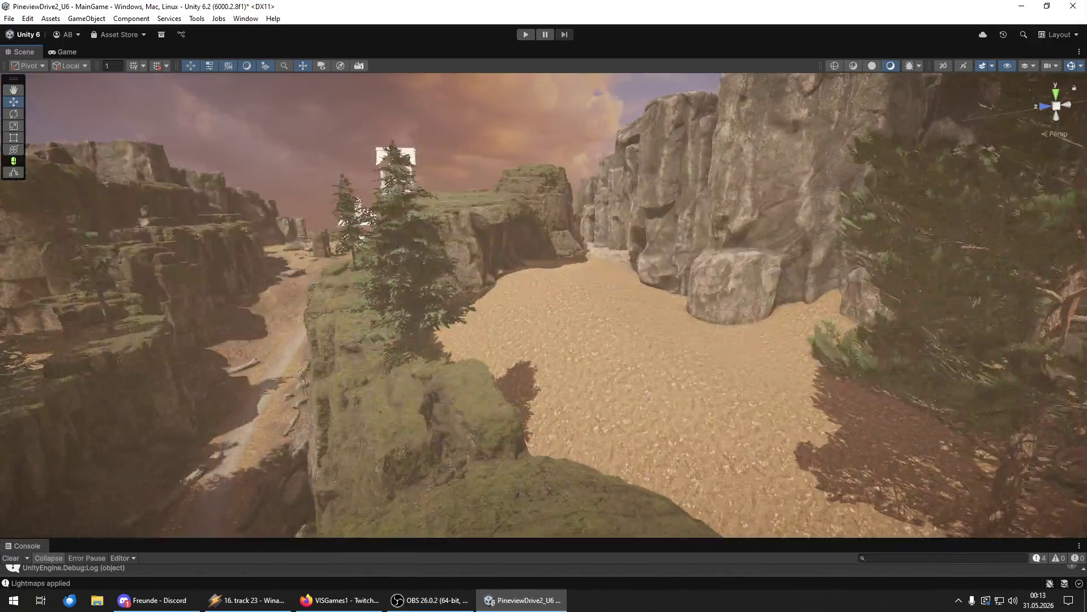
{"action": "mouse_move", "coordinate": [617, 389]}
{"action": "left_mouse_down"}
{"action": "mouse_move", "coordinate": [607, 352]}
{"action": "mouse_move", "coordinate": [549, 501]}
{"action": "mouse_move", "coordinate": [544, 491]}
{"action": "left_mouse_up"}
{"action": "key", "text": "y"}
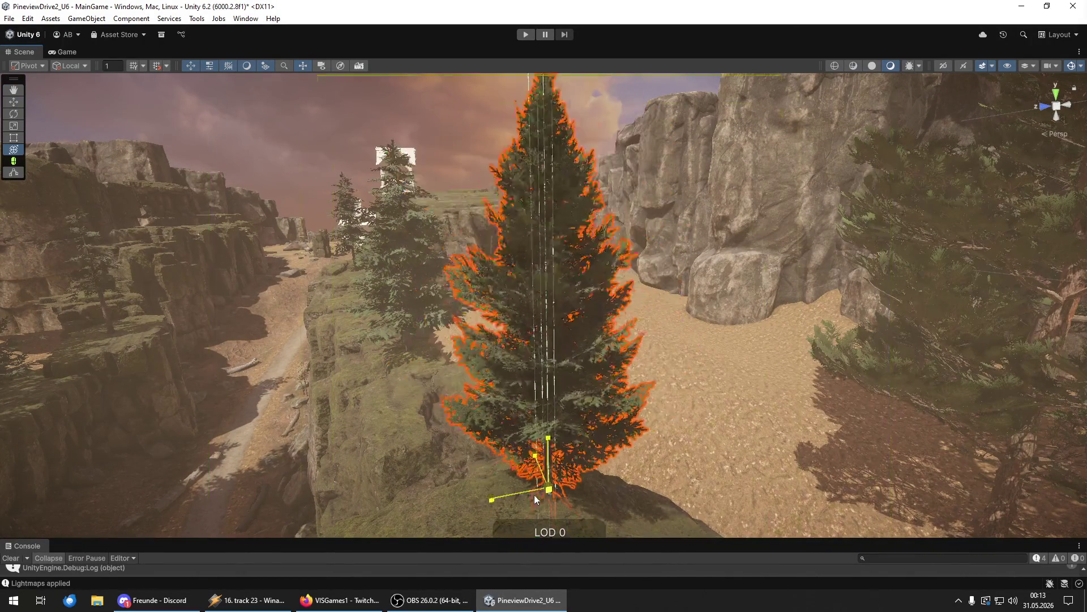
{"action": "key", "text": "shift+d"}
{"action": "mouse_move", "coordinate": [736, 317]}
{"action": "left_mouse_down"}
{"action": "mouse_move", "coordinate": [684, 328]}
{"action": "mouse_move", "coordinate": [612, 314]}
{"action": "mouse_move", "coordinate": [698, 365]}
{"action": "mouse_move", "coordinate": [567, 407]}
{"action": "mouse_move", "coordinate": [641, 394]}
{"action": "mouse_move", "coordinate": [566, 344]}
{"action": "mouse_move", "coordinate": [580, 346]}
{"action": "mouse_move", "coordinate": [514, 394]}
{"action": "mouse_move", "coordinate": [410, 423]}
{"action": "mouse_move", "coordinate": [413, 498]}
{"action": "mouse_move", "coordinate": [486, 310]}
{"action": "mouse_move", "coordinate": [572, 309]}
{"action": "mouse_move", "coordinate": [643, 333]}
{"action": "mouse_move", "coordinate": [938, 329]}
{"action": "mouse_move", "coordinate": [36, 318]}
{"action": "mouse_move", "coordinate": [317, 317]}
{"action": "mouse_move", "coordinate": [397, 294]}
{"action": "mouse_move", "coordinate": [238, 398]}
{"action": "mouse_move", "coordinate": [97, 414]}
{"action": "mouse_move", "coordinate": [808, 404]}
{"action": "left_mouse_up"}
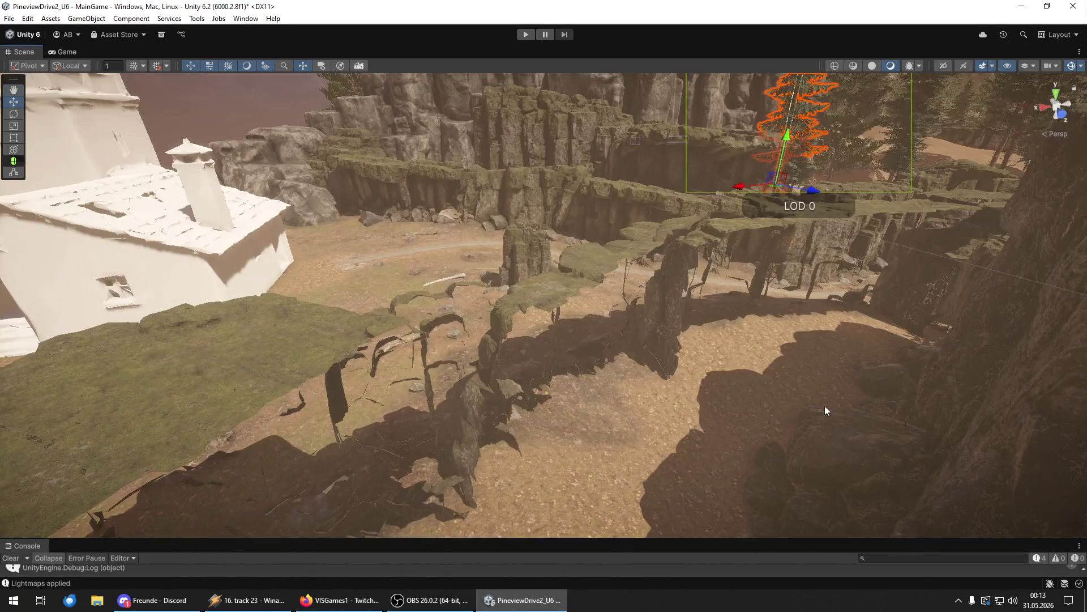
- Select the nearby pine and push it farther back toward the cliff wall
{"action": "left_click", "coordinate": [678, 450]}
{"action": "key", "text": "y"}
{"action": "key", "text": "w"}
{"action": "left_click_drag", "start_coordinate": [688, 425], "coordinate": [671, 312]}
{"action": "mouse_move", "coordinate": [701, 346]}
{"action": "left_mouse_down"}
{"action": "mouse_move", "coordinate": [898, 284]}
{"action": "mouse_move", "coordinate": [900, 233]}
{"action": "left_mouse_up"}
{"action": "left_click_drag", "start_coordinate": [626, 340], "coordinate": [603, 342]}
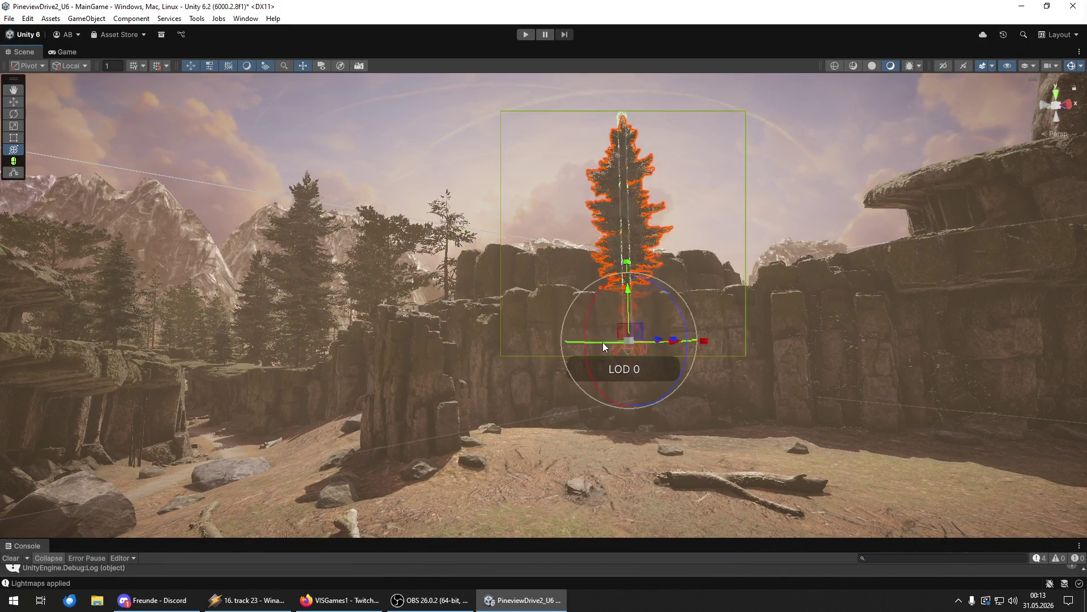
{"action": "key", "text": "w"}
{"action": "left_click_drag", "start_coordinate": [623, 304], "coordinate": [599, 305]}
{"action": "mouse_move", "coordinate": [627, 266]}
{"action": "left_mouse_down"}
{"action": "mouse_move", "coordinate": [660, 350]}
{"action": "mouse_move", "coordinate": [691, 375]}
{"action": "left_mouse_up"}
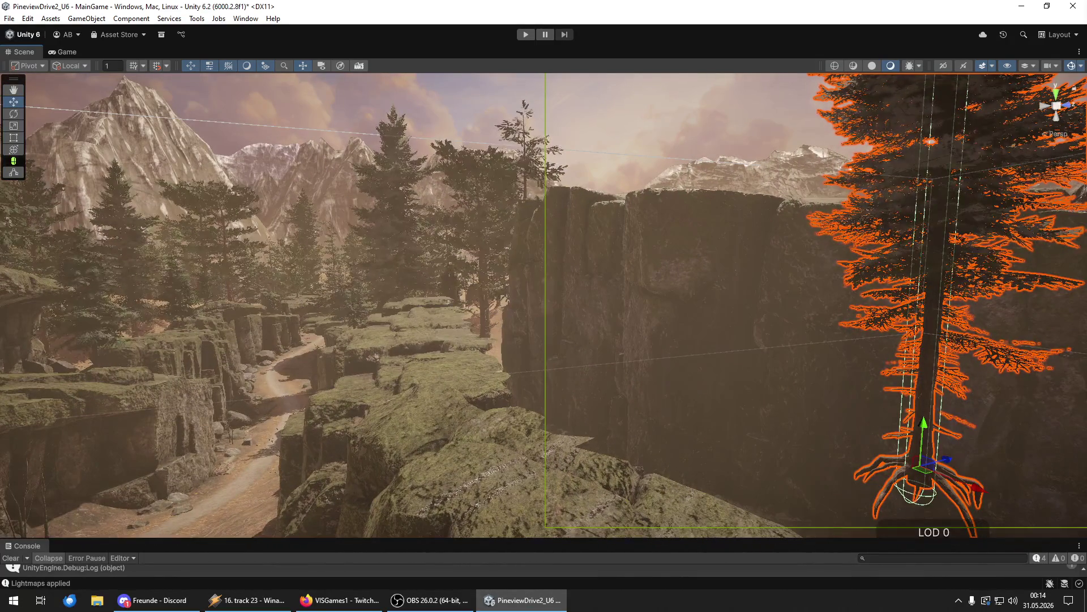
- Add a new pine farther left on the ledge and frame it in view
{"action": "mouse_move", "coordinate": [508, 449]}
{"action": "left_mouse_down"}
{"action": "mouse_move", "coordinate": [664, 440]}
{"action": "mouse_move", "coordinate": [568, 340]}
{"action": "mouse_move", "coordinate": [515, 399]}
{"action": "mouse_move", "coordinate": [664, 394]}
{"action": "mouse_move", "coordinate": [643, 391]}
{"action": "left_mouse_up"}
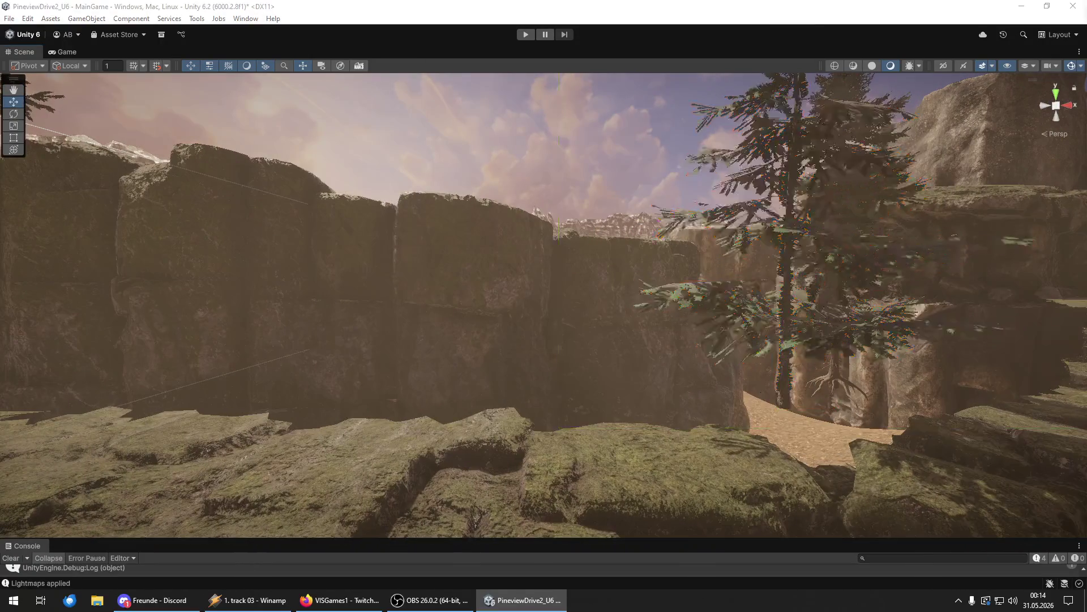
{"action": "mouse_move", "coordinate": [396, 437]}
{"action": "left_mouse_down"}
{"action": "mouse_move", "coordinate": [332, 451]}
{"action": "mouse_move", "coordinate": [379, 356]}
{"action": "mouse_move", "coordinate": [388, 443]}
{"action": "mouse_move", "coordinate": [426, 411]}
{"action": "mouse_move", "coordinate": [440, 437]}
{"action": "mouse_move", "coordinate": [789, 428]}
{"action": "mouse_move", "coordinate": [952, 450]}
{"action": "left_mouse_up"}
{"action": "key", "text": "ctrl+alt+f"}
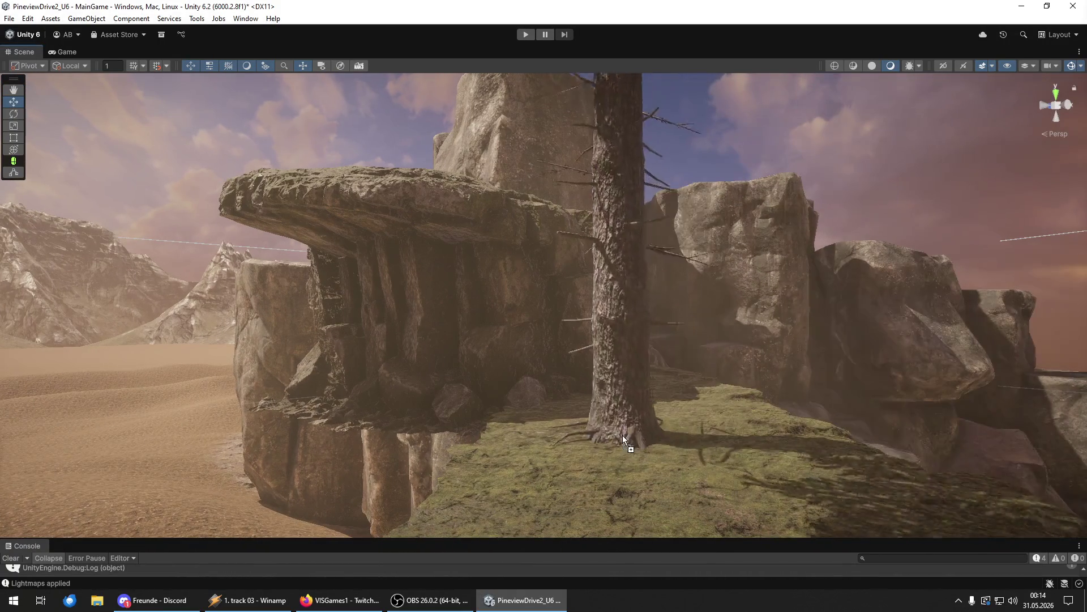
{"action": "key", "text": "y"}
{"action": "scroll", "coordinate": [562, 441], "scroll_direction": "down", "scroll_amount": 3}
{"action": "scroll", "coordinate": [563, 442], "scroll_direction": "up", "scroll_amount": 2}
- Place a pine and a second tree on the mossy rock, sliding the second left and forward
{"action": "mouse_move", "coordinate": [573, 437]}
{"action": "left_mouse_down"}
{"action": "mouse_move", "coordinate": [510, 311]}
{"action": "mouse_move", "coordinate": [504, 456]}
{"action": "left_mouse_up"}
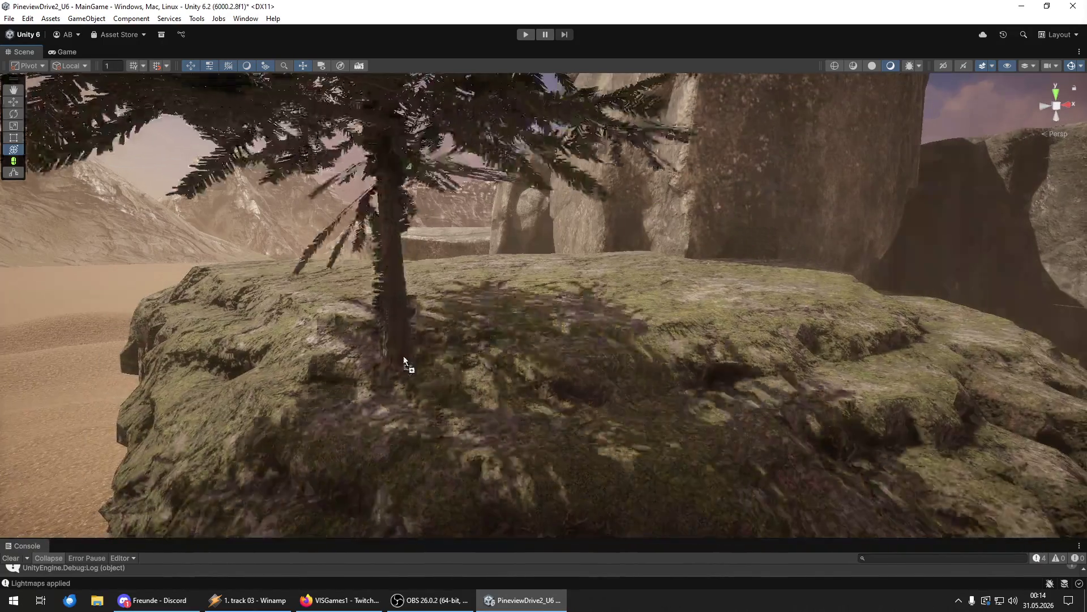
{"action": "mouse_move", "coordinate": [403, 355]}
{"action": "left_mouse_down"}
{"action": "mouse_move", "coordinate": [375, 280]}
{"action": "mouse_move", "coordinate": [350, 278]}
{"action": "left_mouse_up"}
{"action": "left_click_drag", "start_coordinate": [736, 266], "coordinate": [704, 282]}
{"action": "key", "text": "w"}
{"action": "mouse_move", "coordinate": [766, 267]}
{"action": "left_mouse_down"}
{"action": "mouse_move", "coordinate": [699, 289]}
{"action": "mouse_move", "coordinate": [642, 273]}
{"action": "mouse_move", "coordinate": [672, 295]}
{"action": "left_mouse_up"}
- Bring a tall, sparse pine onto the cliff ledge and tilt it to lean slightly
{"action": "key", "text": "w"}
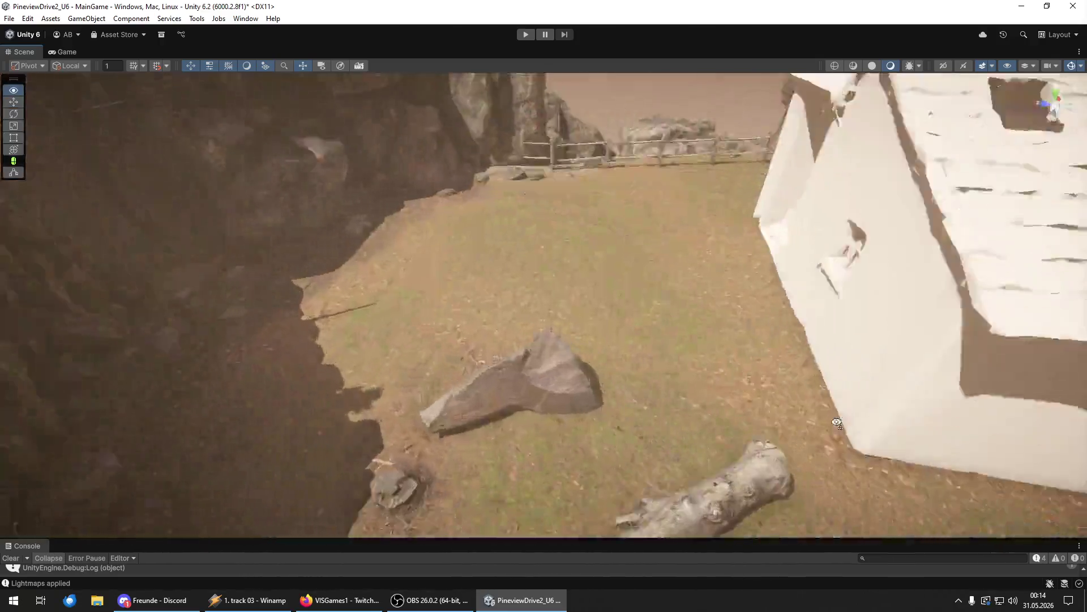
{"action": "mouse_move", "coordinate": [836, 422]}
{"action": "left_mouse_down"}
{"action": "mouse_move", "coordinate": [667, 299]}
{"action": "mouse_move", "coordinate": [554, 291]}
{"action": "mouse_move", "coordinate": [747, 312]}
{"action": "mouse_move", "coordinate": [646, 306]}
{"action": "mouse_move", "coordinate": [653, 269]}
{"action": "mouse_move", "coordinate": [690, 259]}
{"action": "mouse_move", "coordinate": [696, 363]}
{"action": "mouse_move", "coordinate": [1025, 410]}
{"action": "left_mouse_up"}
{"action": "mouse_move", "coordinate": [1086, 391]}
{"action": "left_mouse_down"}
{"action": "mouse_move", "coordinate": [905, 376]}
{"action": "mouse_move", "coordinate": [782, 284]}
{"action": "mouse_move", "coordinate": [644, 283]}
{"action": "mouse_move", "coordinate": [644, 354]}
{"action": "left_mouse_up"}
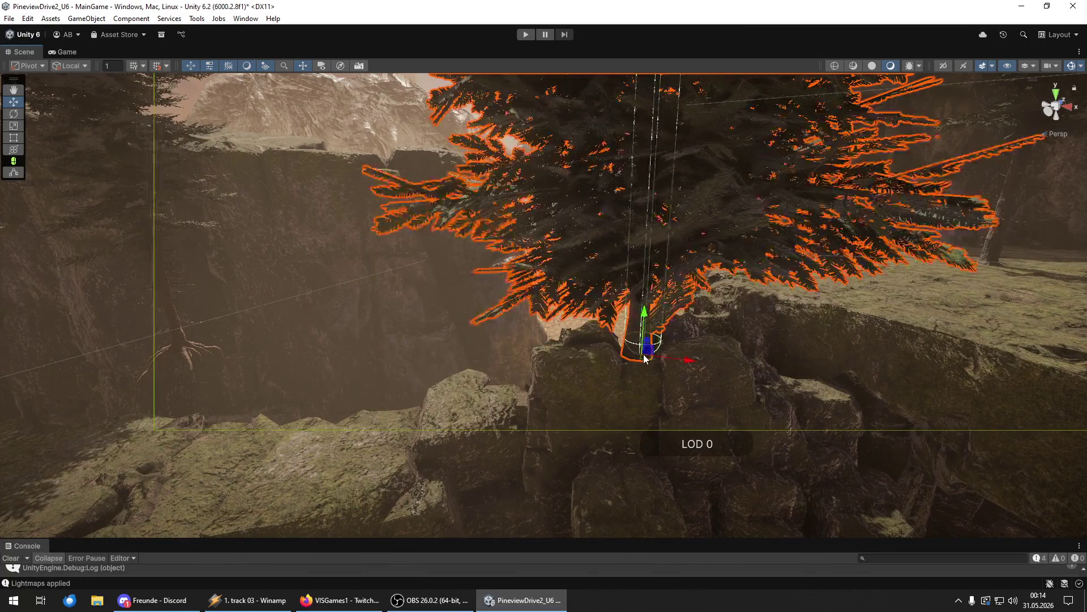
{"action": "mouse_move", "coordinate": [689, 317]}
{"action": "left_mouse_down"}
{"action": "mouse_move", "coordinate": [660, 313]}
{"action": "mouse_move", "coordinate": [614, 267]}
{"action": "mouse_move", "coordinate": [619, 238]}
{"action": "mouse_move", "coordinate": [604, 294]}
{"action": "mouse_move", "coordinate": [638, 311]}
{"action": "mouse_move", "coordinate": [762, 224]}
{"action": "mouse_move", "coordinate": [612, 231]}
{"action": "mouse_move", "coordinate": [782, 245]}
{"action": "mouse_move", "coordinate": [354, 216]}
{"action": "mouse_move", "coordinate": [369, 204]}
{"action": "mouse_move", "coordinate": [369, 249]}
{"action": "mouse_move", "coordinate": [1062, 411]}
{"action": "mouse_move", "coordinate": [331, 379]}
{"action": "mouse_move", "coordinate": [310, 359]}
{"action": "mouse_move", "coordinate": [446, 346]}
{"action": "mouse_move", "coordinate": [434, 352]}
{"action": "mouse_move", "coordinate": [446, 356]}
{"action": "left_mouse_up"}
{"action": "left_click_drag", "start_coordinate": [455, 303], "coordinate": [488, 342]}
- Move the tall tree on the left onto the rock
{"action": "key", "text": "w"}
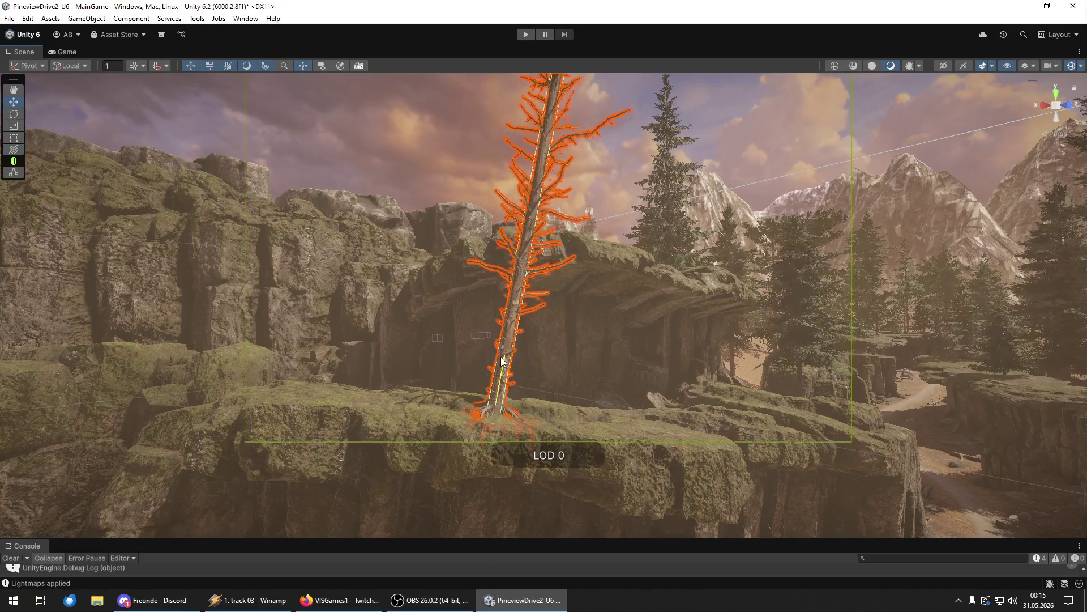
{"action": "key", "text": "Escape"}
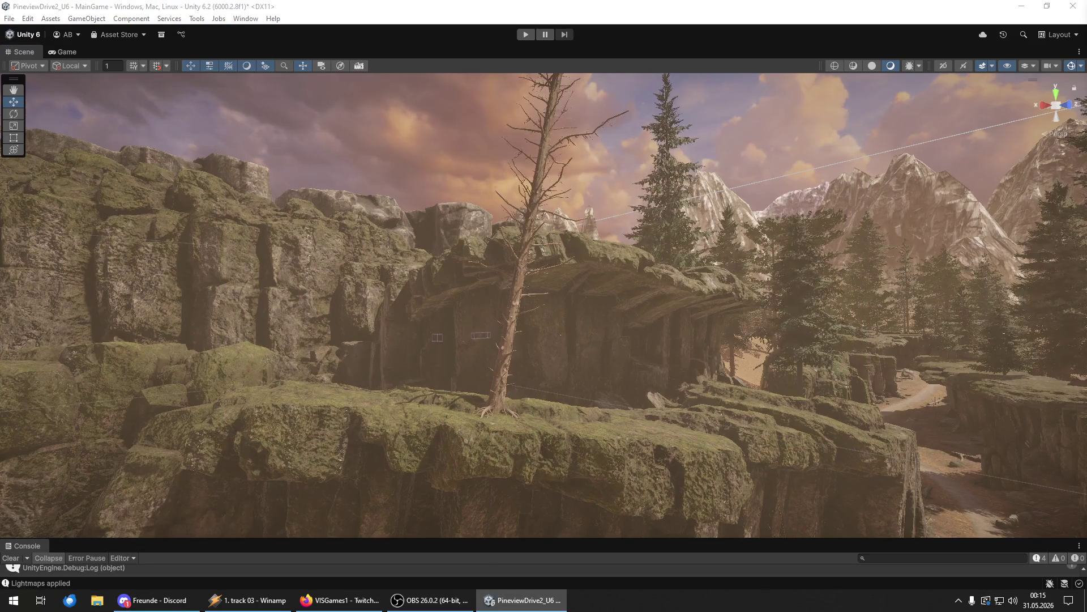
{"action": "left_click", "coordinate": [316, 385]}
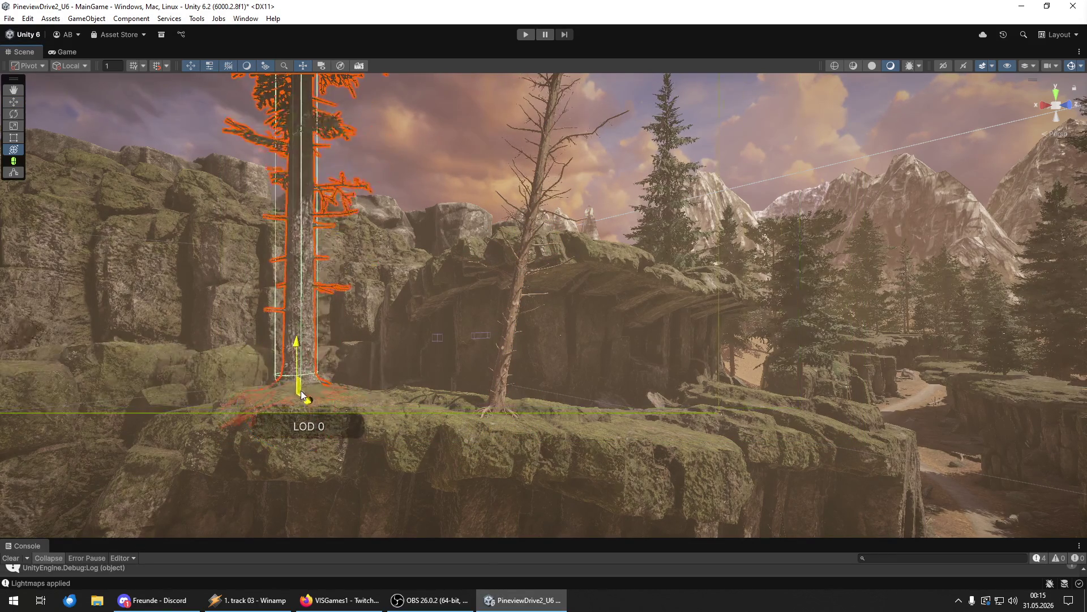
{"action": "mouse_move", "coordinate": [274, 403]}
{"action": "left_mouse_down"}
{"action": "mouse_move", "coordinate": [322, 402]}
{"action": "mouse_move", "coordinate": [260, 402]}
{"action": "left_mouse_up"}
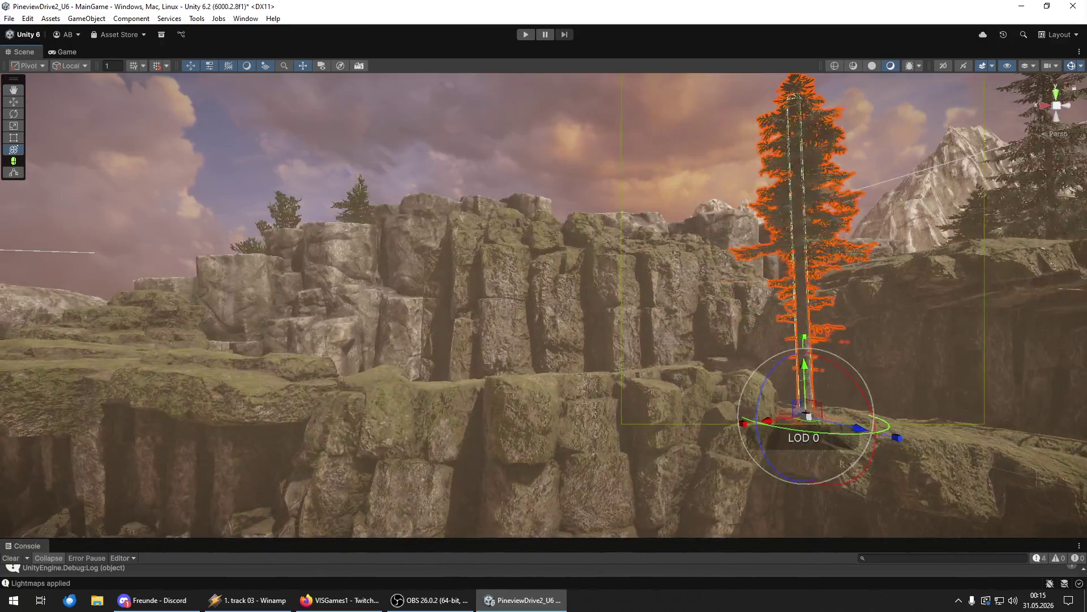
{"action": "mouse_move", "coordinate": [807, 416]}
{"action": "left_mouse_down"}
{"action": "mouse_move", "coordinate": [553, 451]}
{"action": "mouse_move", "coordinate": [230, 440]}
{"action": "mouse_move", "coordinate": [247, 442]}
{"action": "mouse_move", "coordinate": [204, 450]}
{"action": "mouse_move", "coordinate": [280, 401]}
{"action": "mouse_move", "coordinate": [1031, 437]}
{"action": "left_mouse_up"}
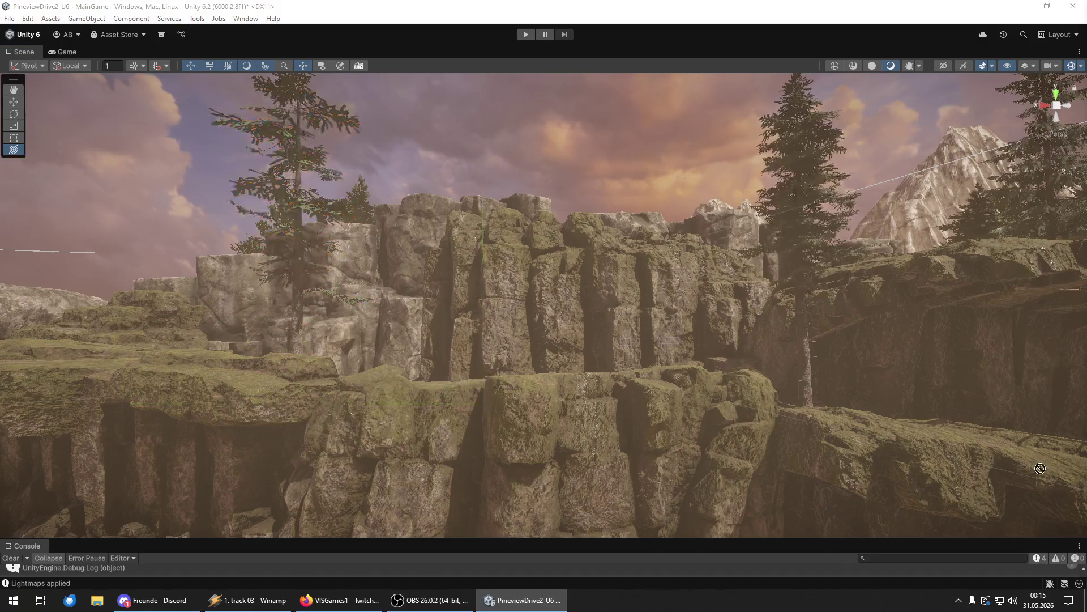
- Add another large tree in the centre, raise it slightly, and check the cliff tree against the sky
{"action": "mouse_move", "coordinate": [573, 442]}
{"action": "left_mouse_down"}
{"action": "mouse_move", "coordinate": [577, 450]}
{"action": "mouse_move", "coordinate": [472, 392]}
{"action": "mouse_move", "coordinate": [283, 402]}
{"action": "mouse_move", "coordinate": [594, 407]}
{"action": "mouse_move", "coordinate": [525, 341]}
{"action": "left_mouse_up"}
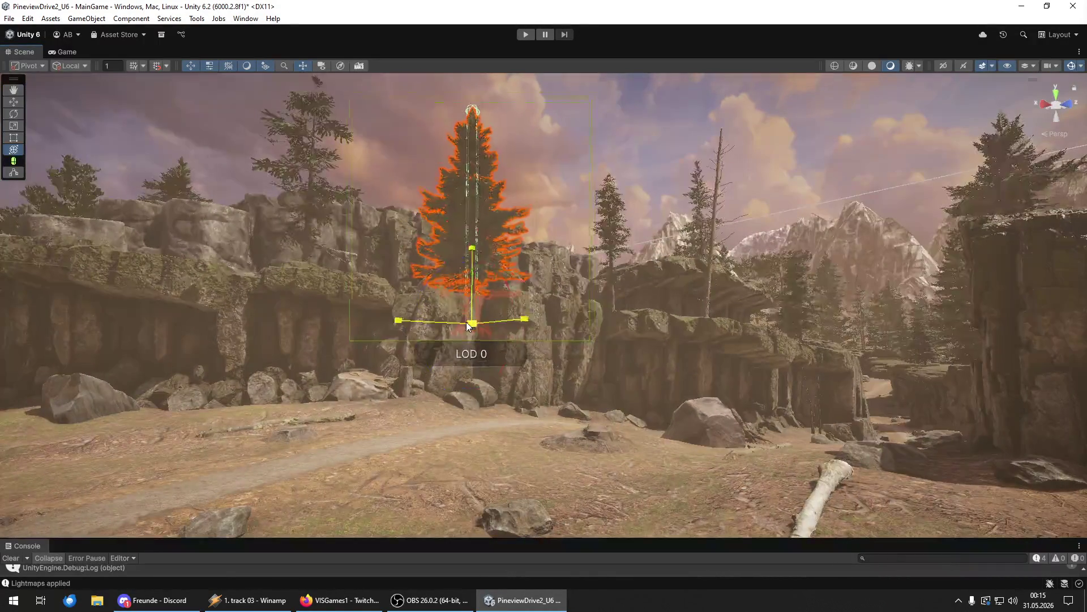
{"action": "mouse_move", "coordinate": [475, 284]}
{"action": "left_mouse_down"}
{"action": "mouse_move", "coordinate": [469, 267]}
{"action": "mouse_move", "coordinate": [578, 346]}
{"action": "mouse_move", "coordinate": [792, 425]}
{"action": "mouse_move", "coordinate": [1076, 429]}
{"action": "mouse_move", "coordinate": [821, 408]}
{"action": "mouse_move", "coordinate": [818, 365]}
{"action": "mouse_move", "coordinate": [837, 424]}
{"action": "mouse_move", "coordinate": [164, 215]}
{"action": "left_mouse_up"}
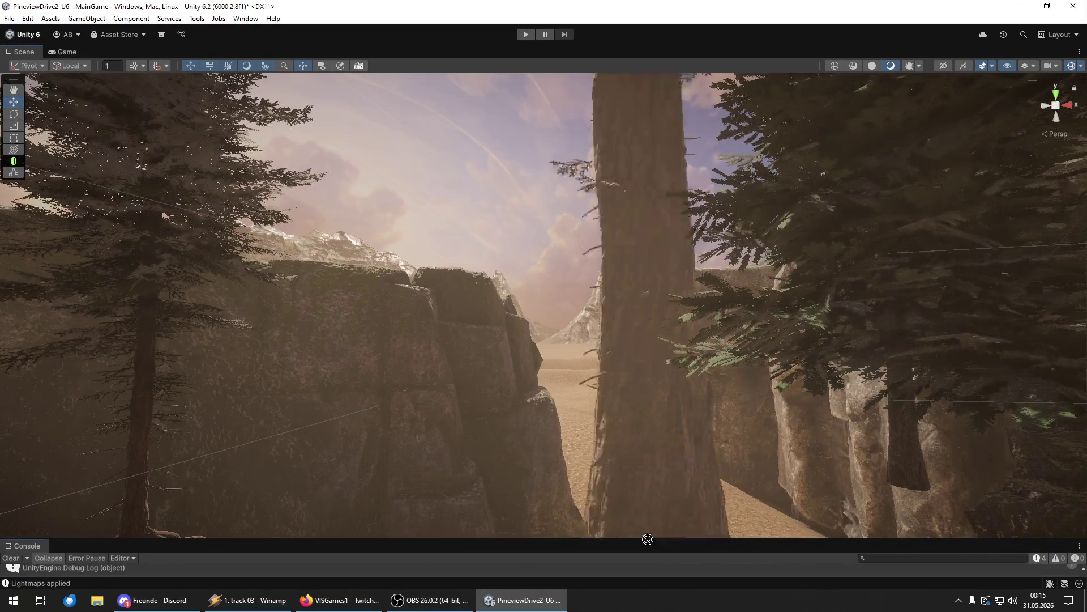
{"action": "left_click", "coordinate": [642, 525]}
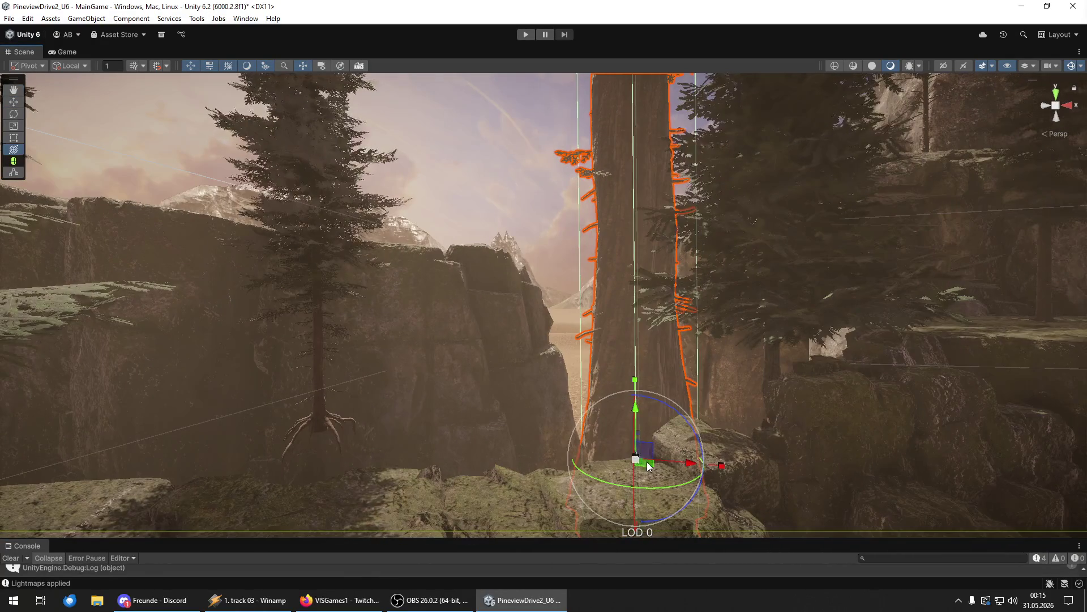
{"action": "scroll", "coordinate": [623, 464], "scroll_direction": "down", "scroll_amount": 5}
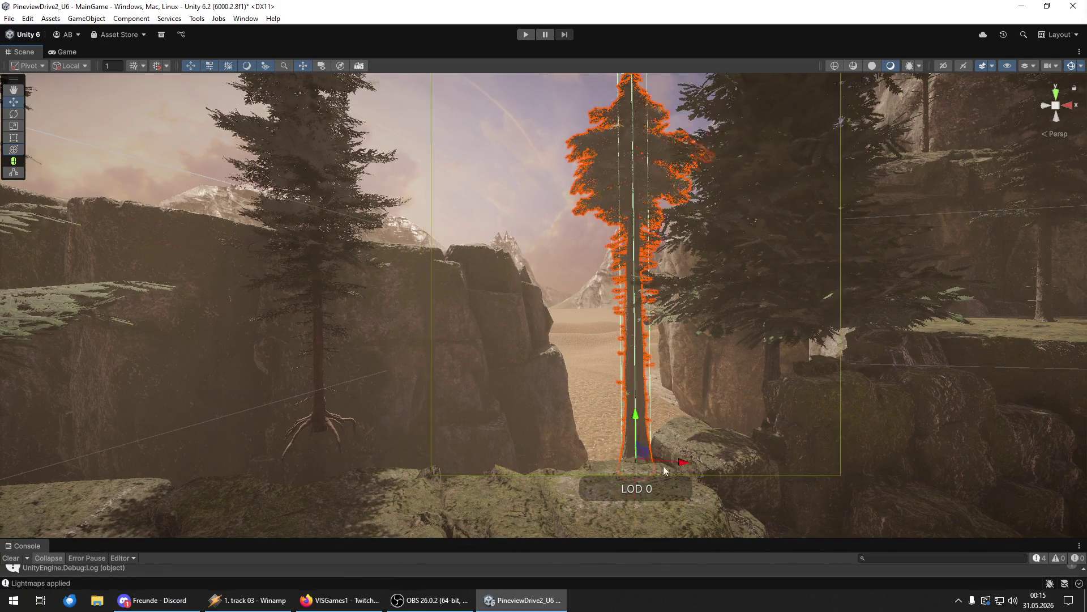
{"action": "mouse_move", "coordinate": [664, 465]}
{"action": "left_mouse_down"}
{"action": "mouse_move", "coordinate": [627, 407]}
{"action": "mouse_move", "coordinate": [730, 396]}
{"action": "mouse_move", "coordinate": [754, 352]}
{"action": "mouse_move", "coordinate": [728, 345]}
{"action": "left_mouse_up"}
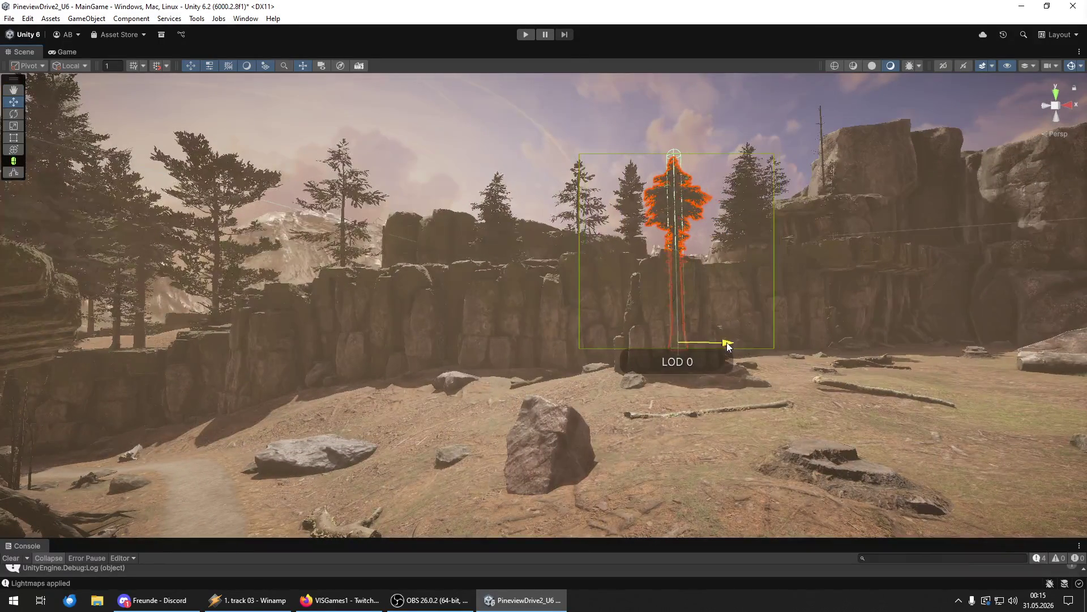
- Select all the trees to check them, then clear the selection
{"action": "key", "text": "ctrl+a"}
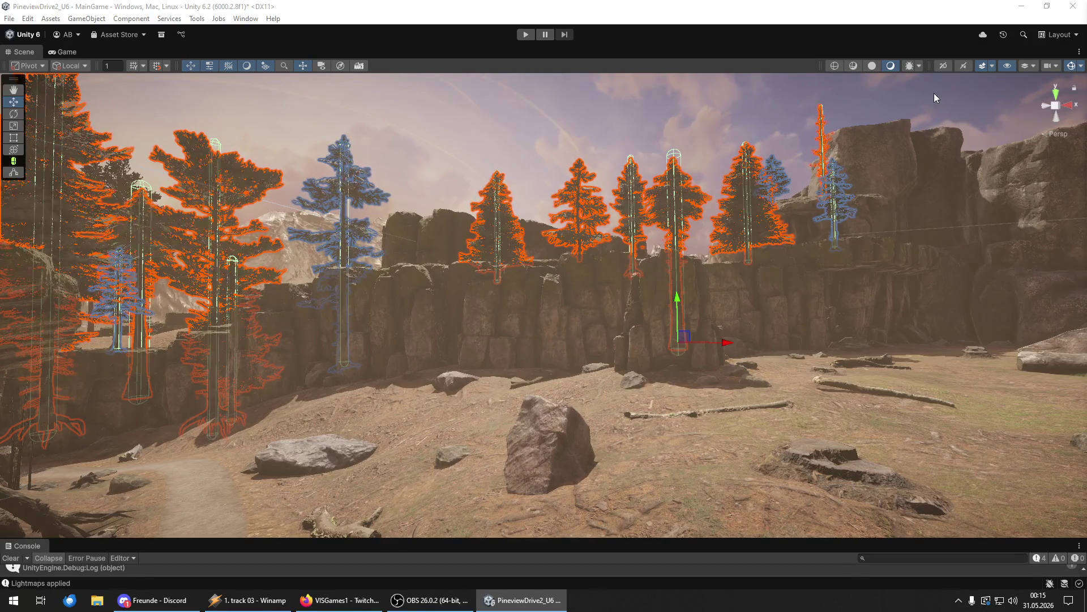
{"action": "key", "text": "shift+d"}
{"action": "key", "text": "w"}
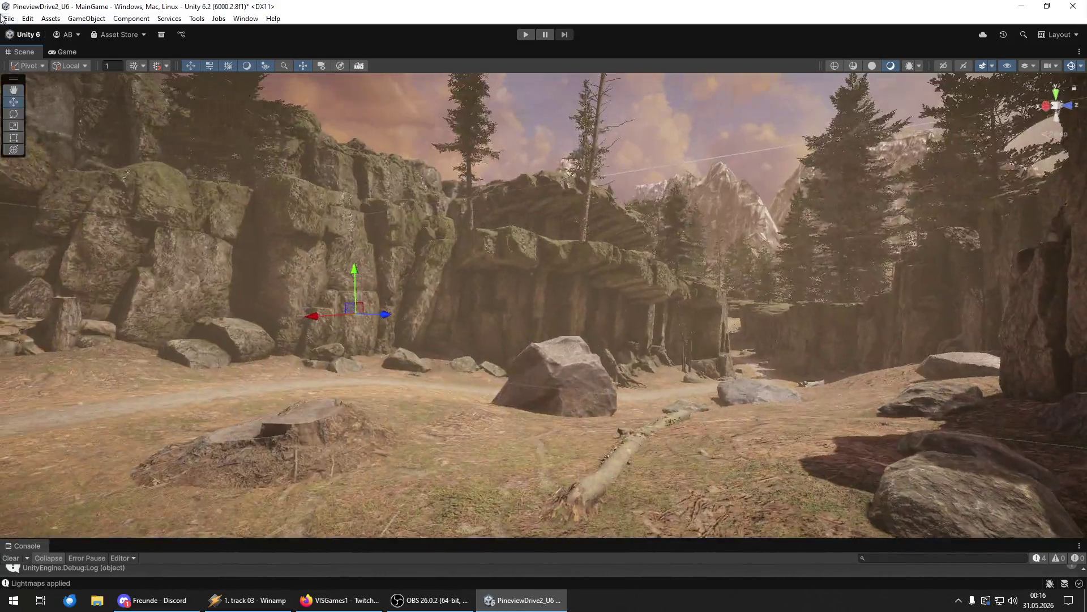
- Save the MainGame scene, then save the whole project
{"action": "left_click", "coordinate": [9, 18]}
{"action": "left_click", "coordinate": [25, 72]}
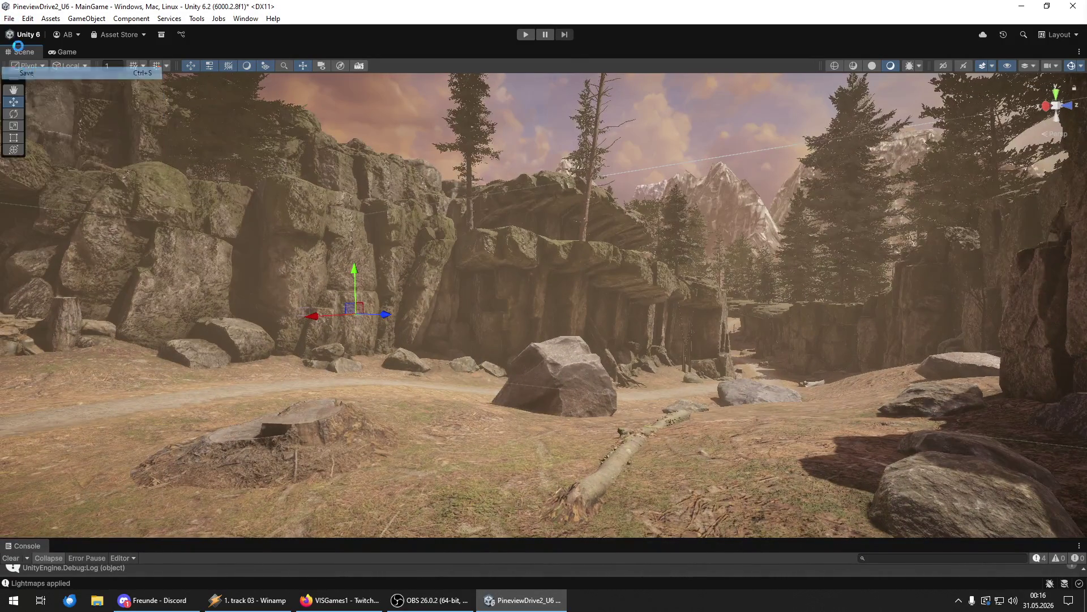
{"action": "left_click", "coordinate": [9, 18]}
{"action": "left_click", "coordinate": [25, 139]}
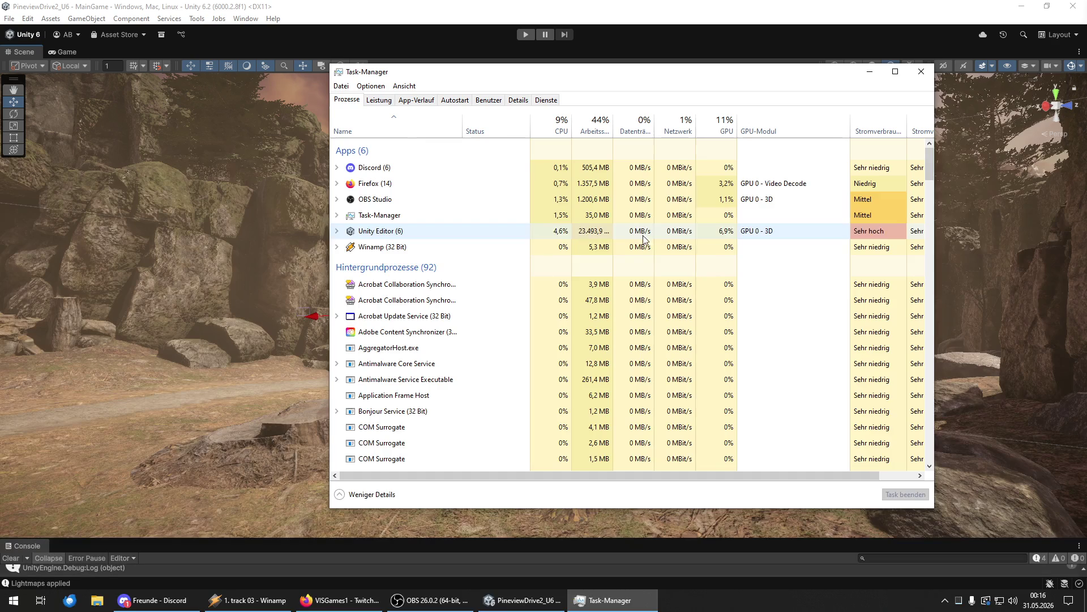
- Close Task Manager to return to the Unity canyon scene
{"action": "left_click", "coordinate": [927, 78]}
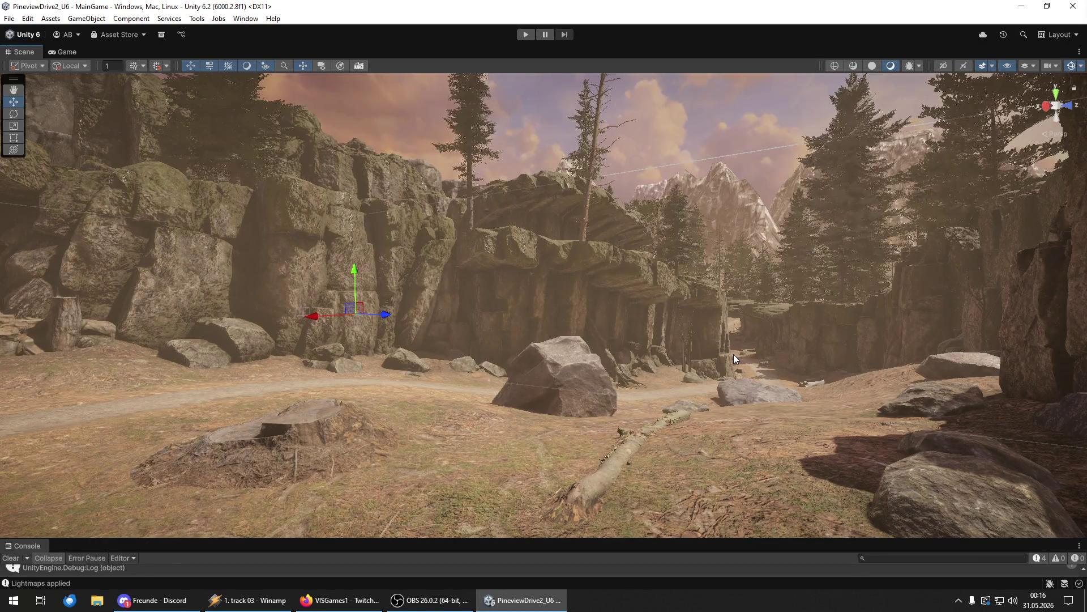
- Fly through the rock arch and along the forest path, turning right into the garden
{"action": "key", "text": "w"}
{"action": "key", "text": "w"}
{"action": "key", "text": "w"}
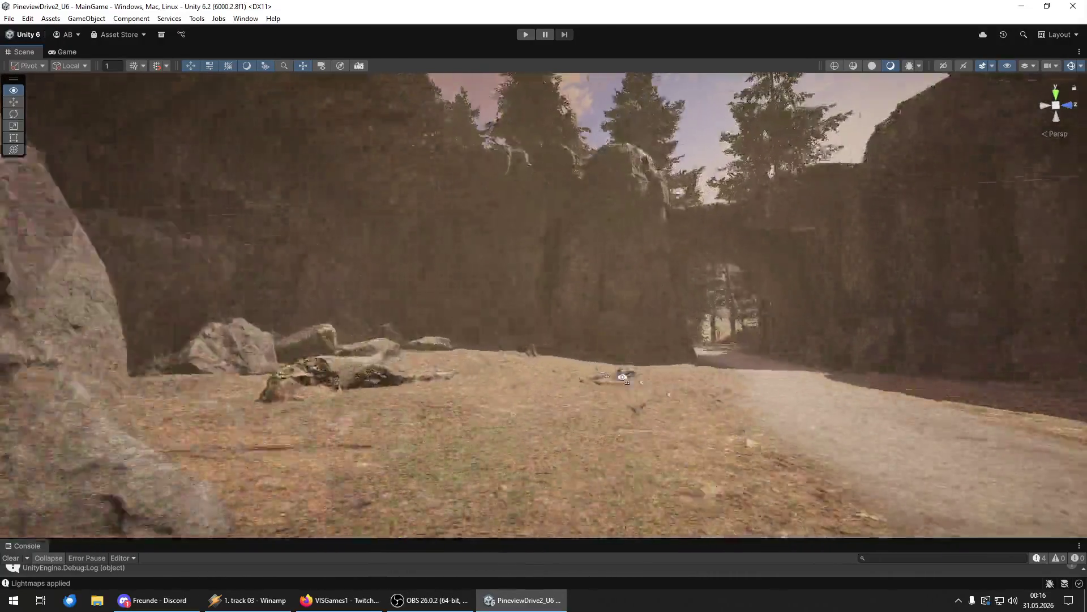
{"action": "key", "text": "w"}
{"action": "key", "text": "w"}
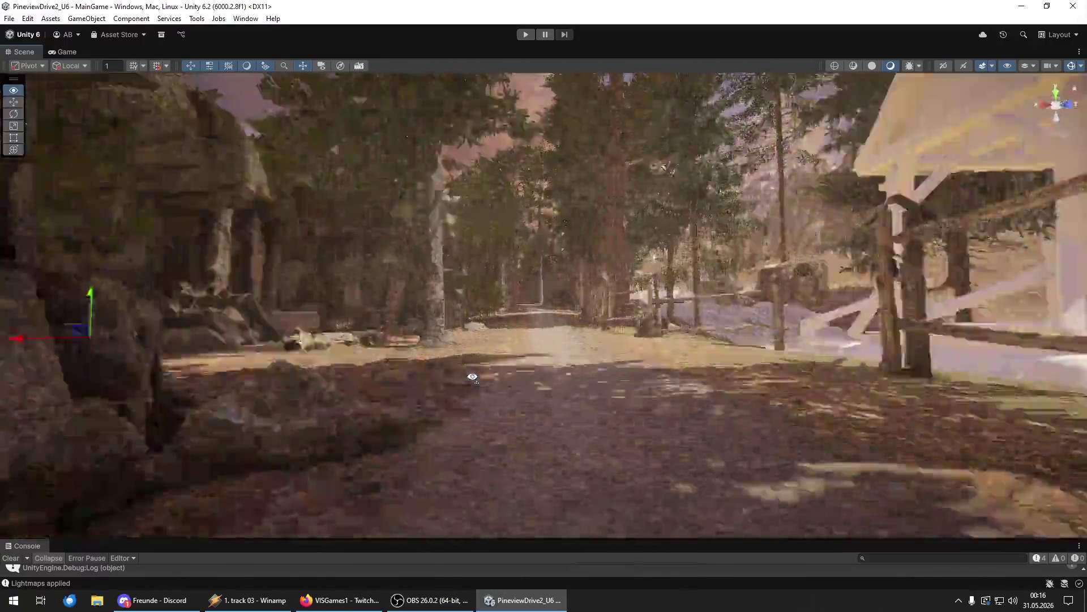
{"action": "key", "text": "w"}
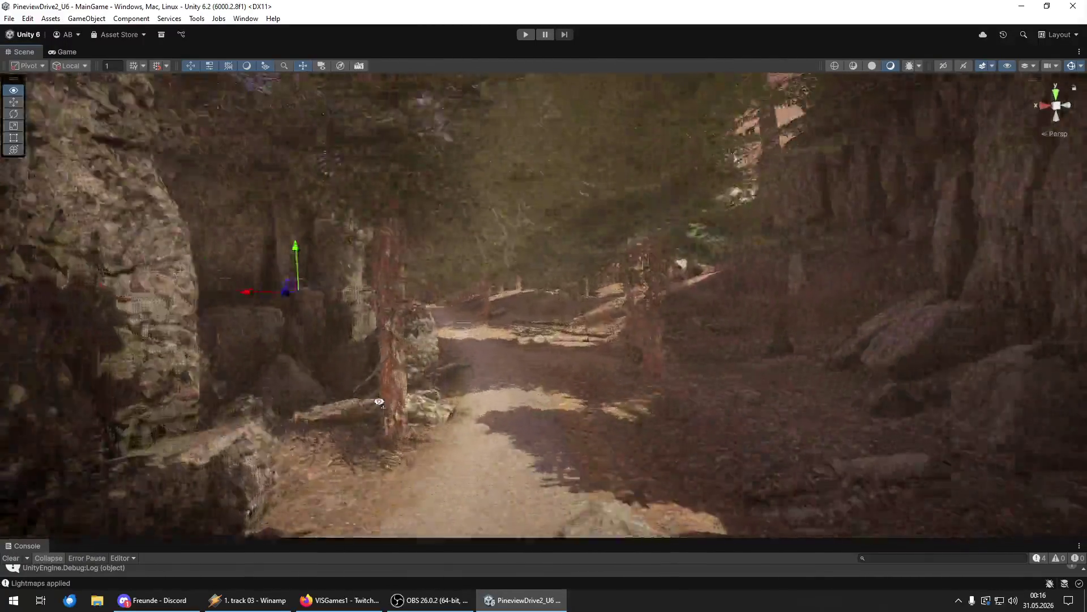
{"action": "key", "text": "w"}
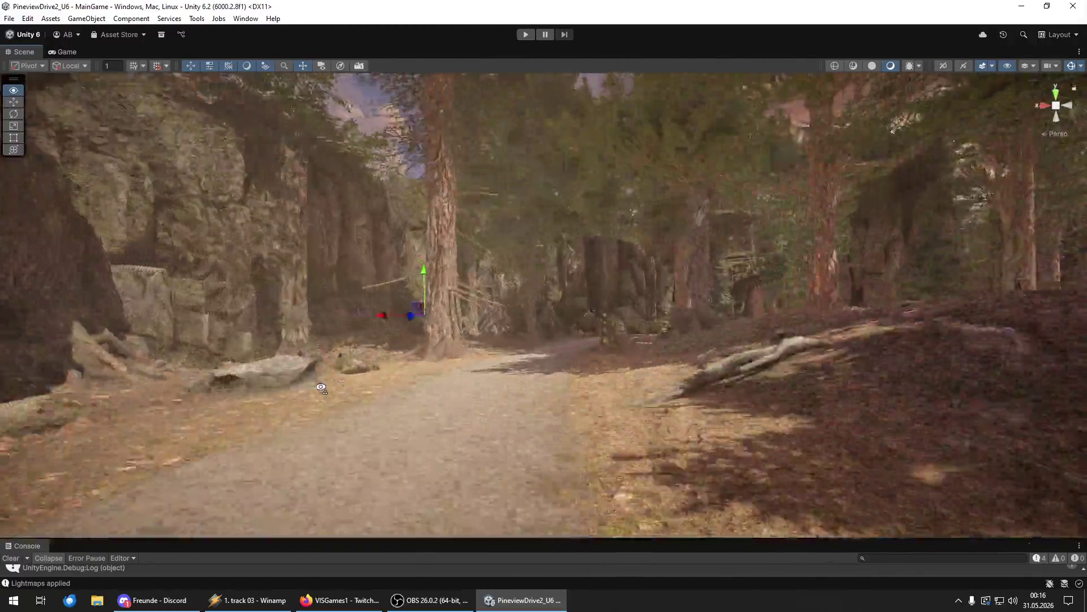
{"action": "key", "text": "w"}
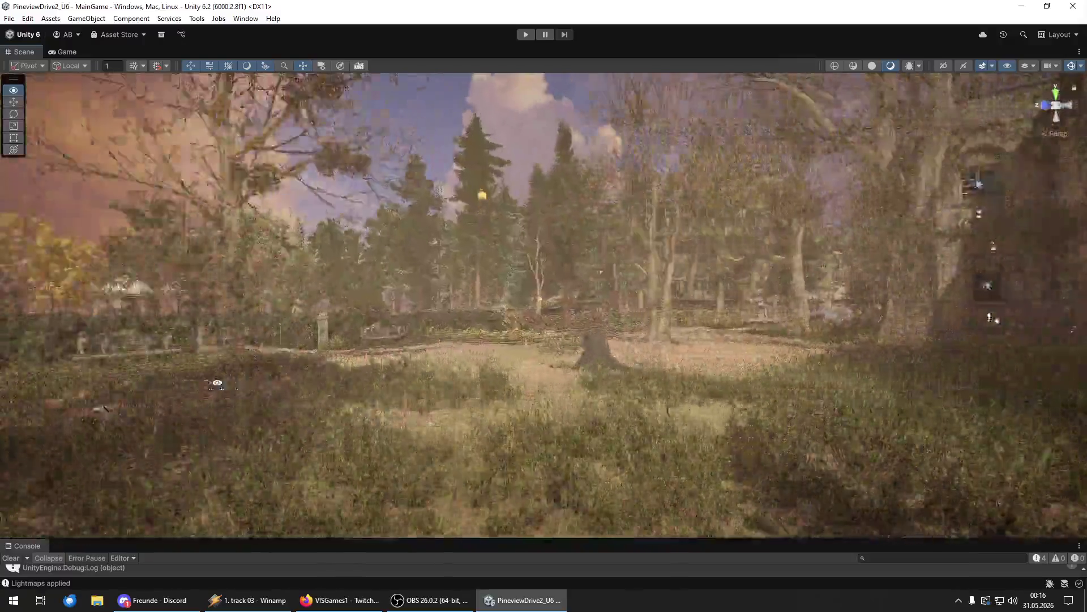
{"action": "mouse_move", "coordinate": [217, 384]}
{"action": "left_mouse_down"}
{"action": "mouse_move", "coordinate": [253, 385]}
{"action": "mouse_move", "coordinate": [69, 409]}
{"action": "mouse_move", "coordinate": [648, 310]}
{"action": "left_mouse_up"}
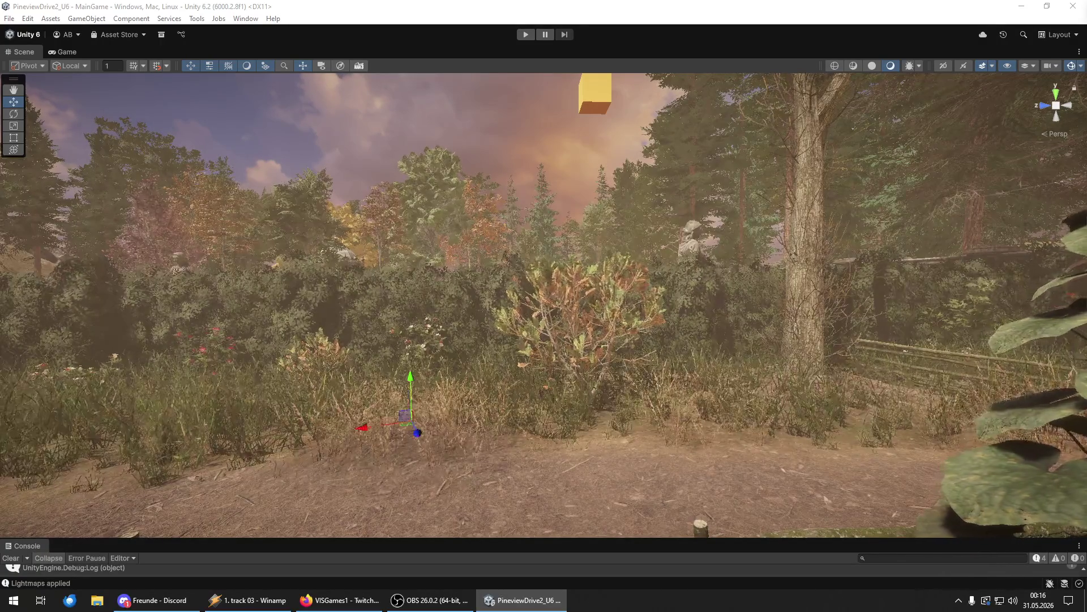
- Restore the scarecrow, fly toward it, then pull back to a wide garden view
{"action": "key", "text": "alt+shift+a"}
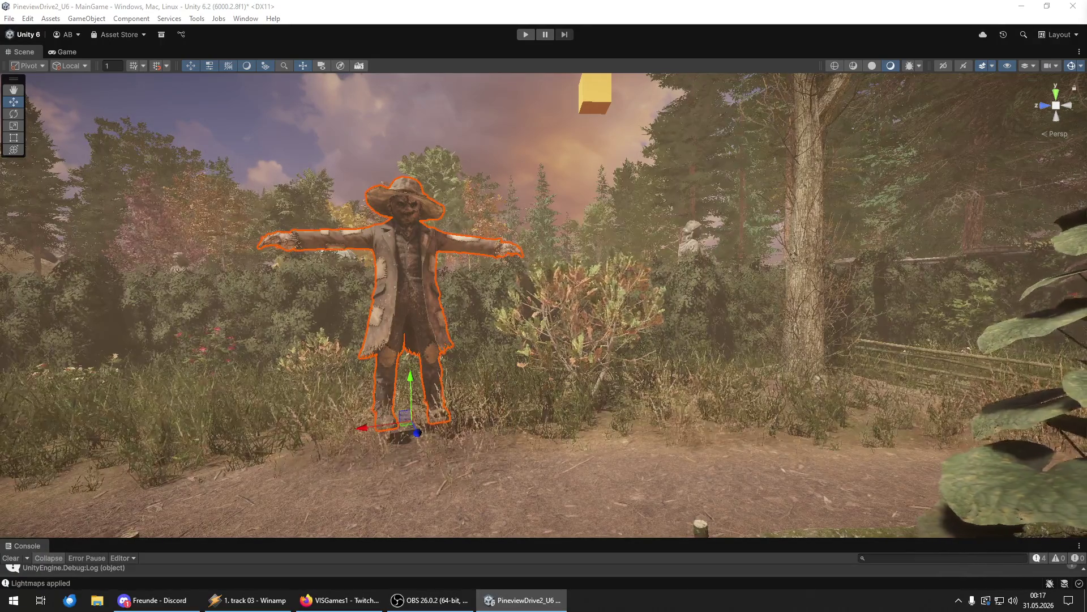
{"action": "key", "text": "w"}
{"action": "left_click_drag", "start_coordinate": [484, 354], "coordinate": [407, 327]}
{"action": "key", "text": "s"}
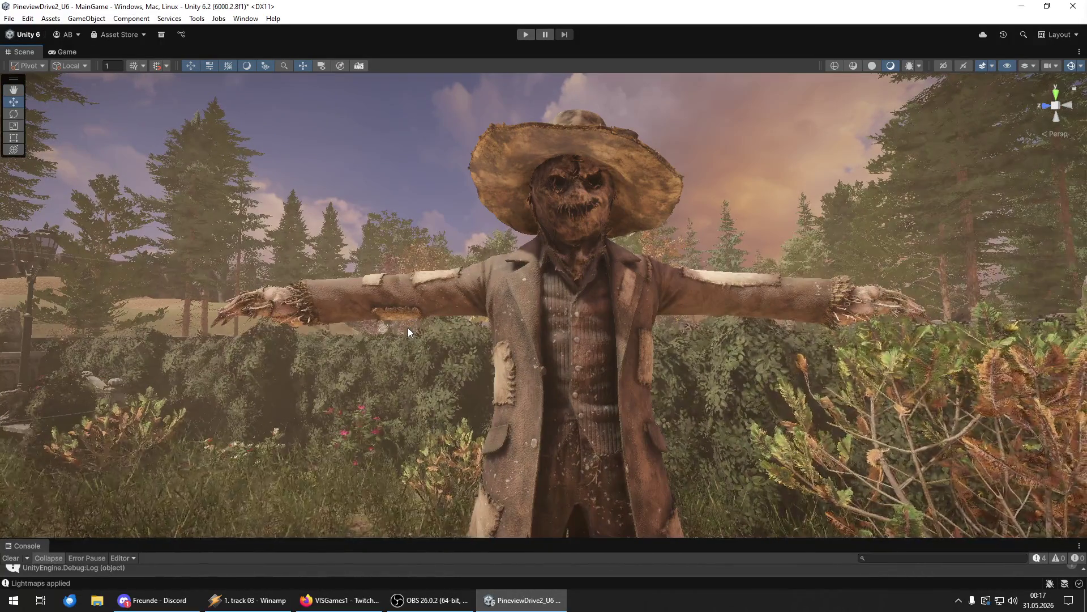
{"action": "key", "text": "s"}
{"action": "mouse_move", "coordinate": [406, 329]}
{"action": "left_mouse_down"}
{"action": "mouse_move", "coordinate": [340, 391]}
{"action": "mouse_move", "coordinate": [379, 369]}
{"action": "mouse_move", "coordinate": [388, 273]}
{"action": "mouse_move", "coordinate": [440, 340]}
{"action": "mouse_move", "coordinate": [426, 557]}
{"action": "mouse_move", "coordinate": [177, 515]}
{"action": "mouse_move", "coordinate": [215, 356]}
{"action": "mouse_move", "coordinate": [412, 363]}
{"action": "mouse_move", "coordinate": [426, 432]}
{"action": "mouse_move", "coordinate": [407, 312]}
{"action": "left_mouse_up"}
- Inspect the scarecrow's head, hand and legs up close, then fly back toward the canyon
{"action": "key", "text": "w"}
{"action": "key", "text": "s"}
{"action": "key", "text": "w"}
{"action": "key", "text": "s"}
{"action": "key", "text": "w"}
{"action": "key", "text": "s"}
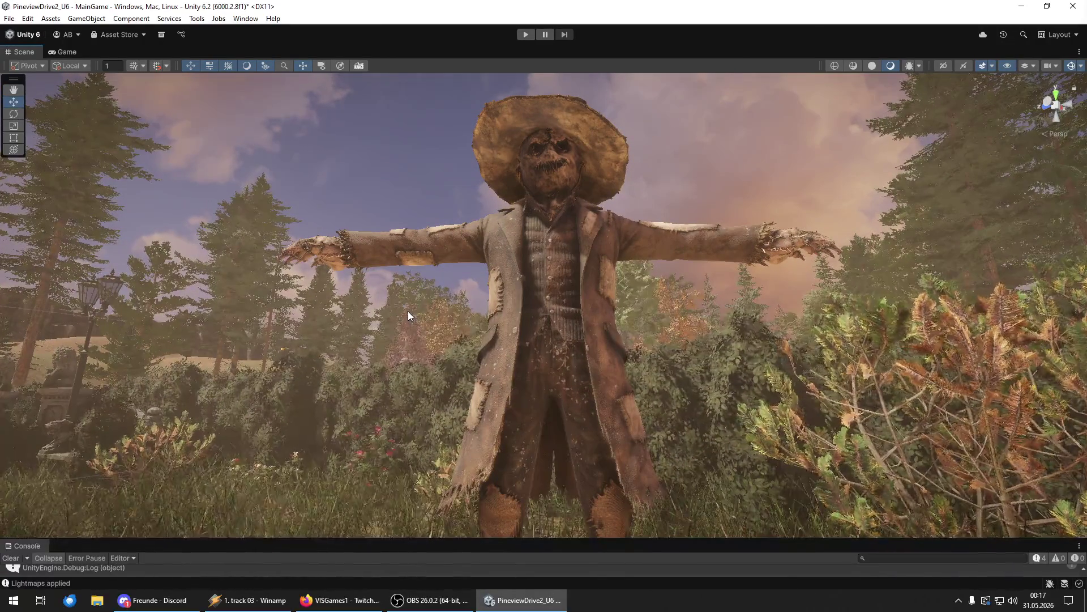
{"action": "mouse_move", "coordinate": [345, 352]}
{"action": "left_mouse_down"}
{"action": "mouse_move", "coordinate": [962, 371]}
{"action": "mouse_move", "coordinate": [710, 396]}
{"action": "mouse_move", "coordinate": [369, 394]}
{"action": "mouse_move", "coordinate": [323, 375]}
{"action": "left_mouse_up"}
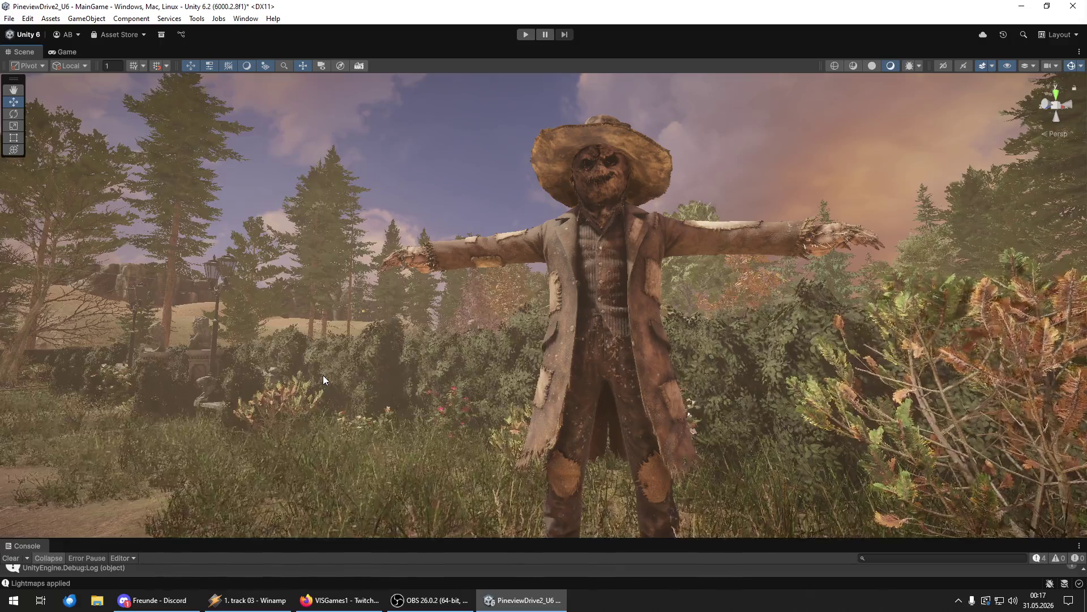
{"action": "mouse_move", "coordinate": [323, 375]}
{"action": "left_mouse_down"}
{"action": "mouse_move", "coordinate": [216, 376]}
{"action": "mouse_move", "coordinate": [434, 526]}
{"action": "mouse_move", "coordinate": [417, 520]}
{"action": "mouse_move", "coordinate": [407, 540]}
{"action": "mouse_move", "coordinate": [417, 549]}
{"action": "mouse_move", "coordinate": [448, 422]}
{"action": "mouse_move", "coordinate": [496, 398]}
{"action": "mouse_move", "coordinate": [1055, 410]}
{"action": "mouse_move", "coordinate": [612, 396]}
{"action": "mouse_move", "coordinate": [837, 462]}
{"action": "mouse_move", "coordinate": [582, 407]}
{"action": "mouse_move", "coordinate": [496, 303]}
{"action": "left_mouse_up"}
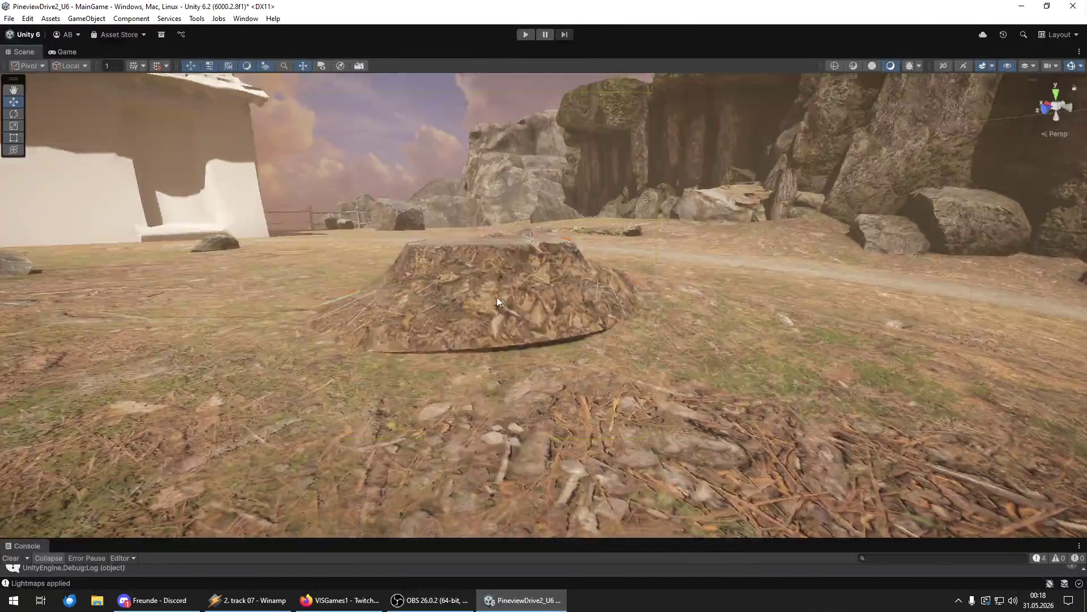
- Tilt the tree stump slightly, deselect it, and turn toward the rock wall
{"action": "left_click_drag", "start_coordinate": [521, 264], "coordinate": [525, 269]}
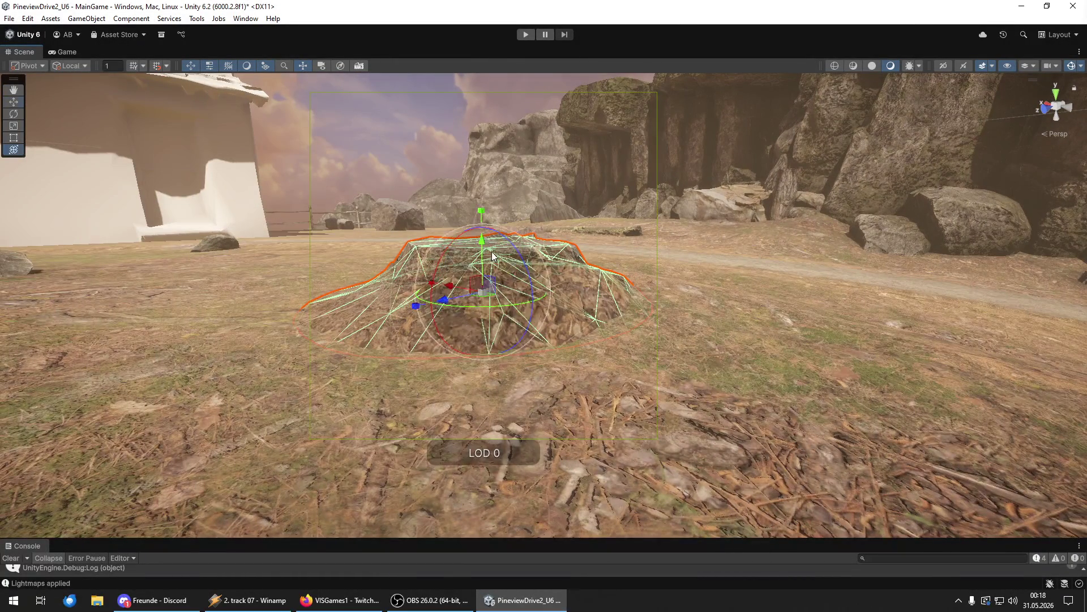
{"action": "key", "text": "shift+d"}
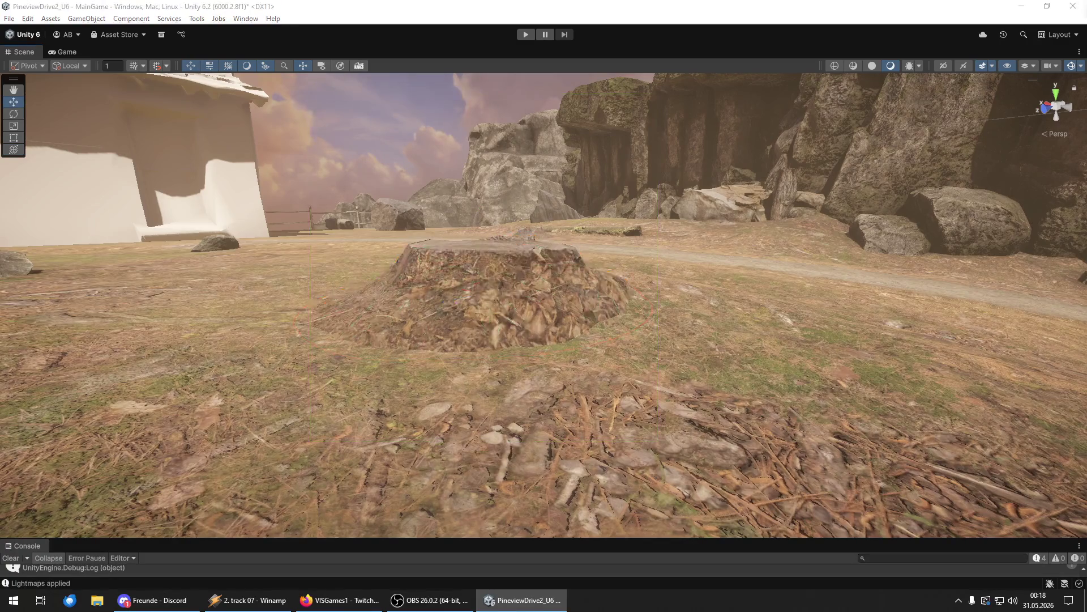
{"action": "mouse_move", "coordinate": [696, 371]}
{"action": "left_mouse_down"}
{"action": "mouse_move", "coordinate": [313, 348]}
{"action": "mouse_move", "coordinate": [36, 377]}
{"action": "mouse_move", "coordinate": [1070, 385]}
{"action": "mouse_move", "coordinate": [1038, 409]}
{"action": "mouse_move", "coordinate": [1028, 490]}
{"action": "mouse_move", "coordinate": [1071, 277]}
{"action": "left_mouse_up"}
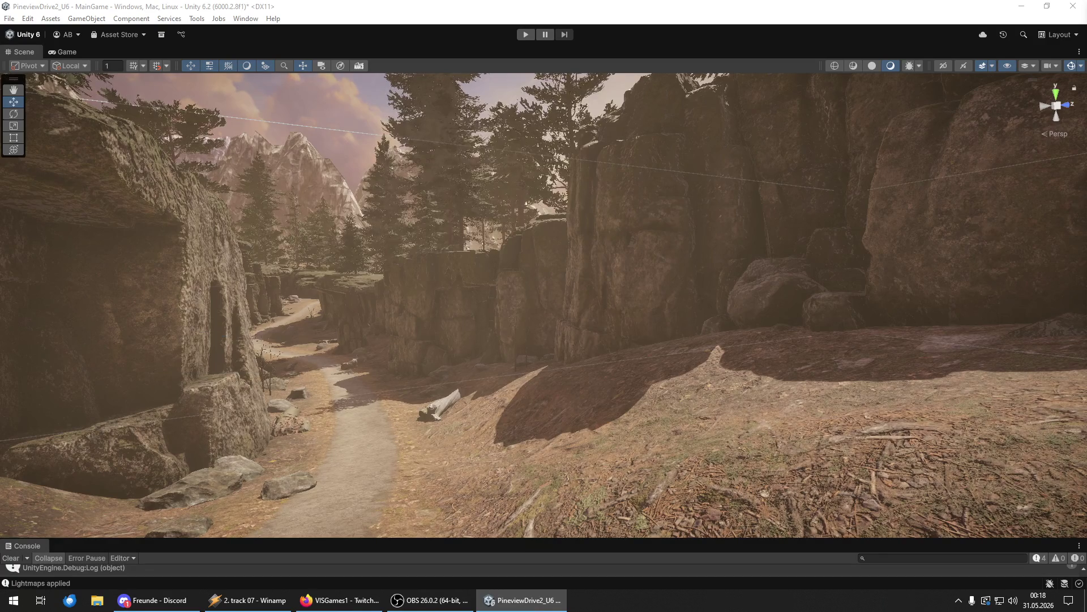
- Fly along the canyon path toward the rock pillar and across the canyon
{"action": "mouse_move", "coordinate": [703, 287]}
{"action": "left_mouse_down"}
{"action": "mouse_move", "coordinate": [631, 289]}
{"action": "mouse_move", "coordinate": [627, 255]}
{"action": "mouse_move", "coordinate": [669, 271]}
{"action": "mouse_move", "coordinate": [187, 248]}
{"action": "mouse_move", "coordinate": [515, 257]}
{"action": "mouse_move", "coordinate": [522, 245]}
{"action": "mouse_move", "coordinate": [602, 283]}
{"action": "mouse_move", "coordinate": [582, 266]}
{"action": "mouse_move", "coordinate": [395, 253]}
{"action": "mouse_move", "coordinate": [253, 277]}
{"action": "mouse_move", "coordinate": [171, 431]}
{"action": "mouse_move", "coordinate": [41, 369]}
{"action": "mouse_move", "coordinate": [963, 363]}
{"action": "mouse_move", "coordinate": [857, 354]}
{"action": "mouse_move", "coordinate": [1041, 405]}
{"action": "mouse_move", "coordinate": [334, 389]}
{"action": "mouse_move", "coordinate": [243, 344]}
{"action": "mouse_move", "coordinate": [153, 274]}
{"action": "mouse_move", "coordinate": [163, 358]}
{"action": "mouse_move", "coordinate": [38, 287]}
{"action": "mouse_move", "coordinate": [687, 289]}
{"action": "left_mouse_up"}
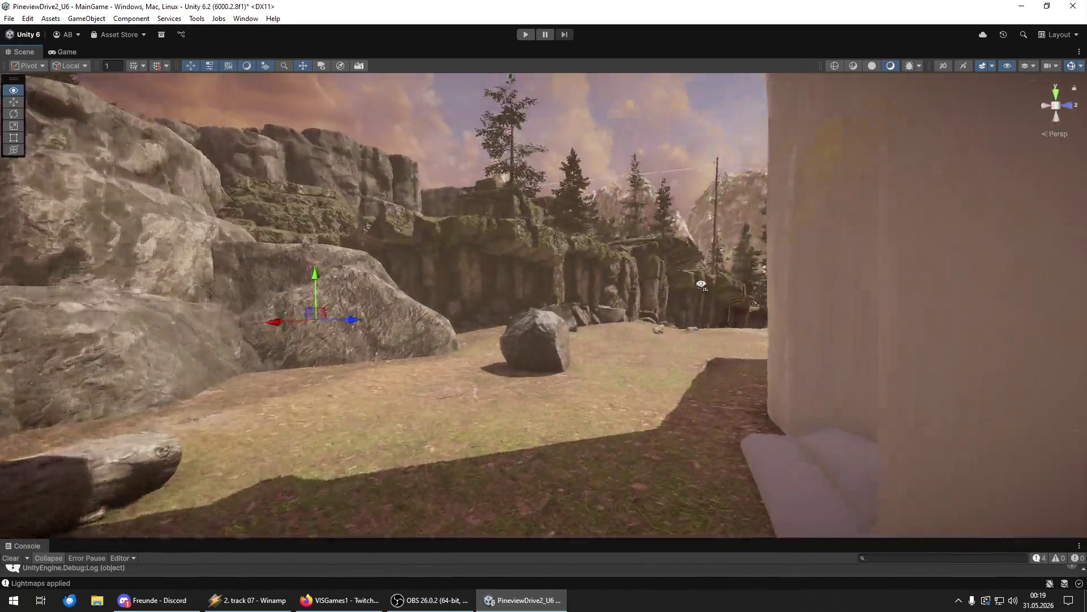
{"action": "mouse_move", "coordinate": [795, 284]}
{"action": "left_mouse_down"}
{"action": "mouse_move", "coordinate": [837, 289]}
{"action": "mouse_move", "coordinate": [790, 297]}
{"action": "left_mouse_up"}
{"action": "mouse_move", "coordinate": [770, 283]}
{"action": "left_mouse_down"}
{"action": "mouse_move", "coordinate": [335, 222]}
{"action": "mouse_move", "coordinate": [348, 214]}
{"action": "mouse_move", "coordinate": [597, 360]}
{"action": "mouse_move", "coordinate": [871, 357]}
{"action": "left_mouse_up"}
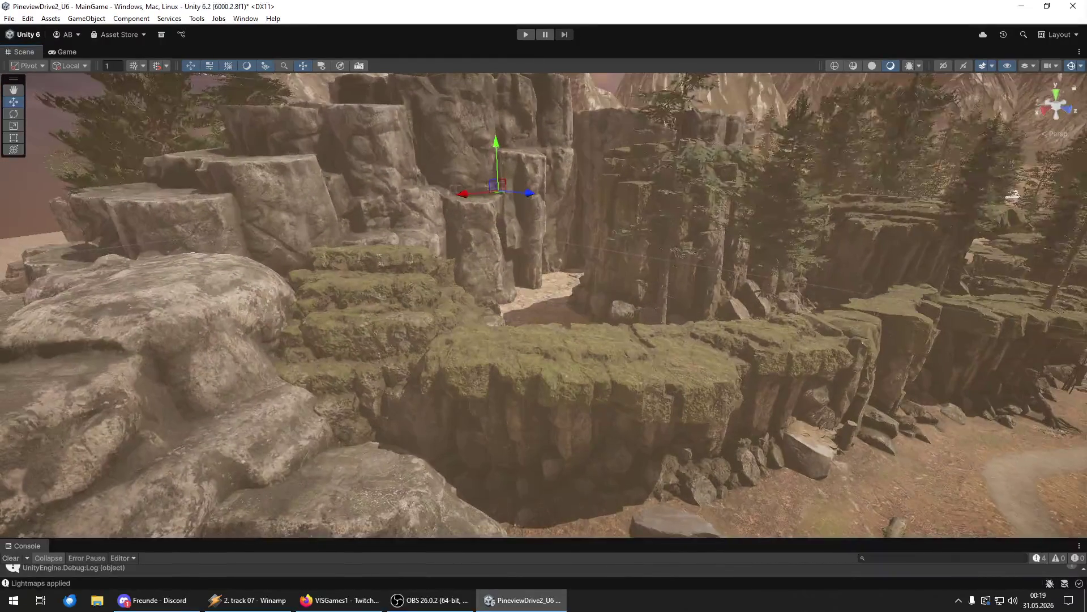
- Drop a new pine tree on the cliff rim and slide it back and left onto the rocks
{"action": "left_click_drag", "start_coordinate": [556, 399], "coordinate": [557, 400]}
{"action": "mouse_move", "coordinate": [572, 470]}
{"action": "left_mouse_down"}
{"action": "mouse_move", "coordinate": [456, 385]}
{"action": "mouse_move", "coordinate": [493, 340]}
{"action": "mouse_move", "coordinate": [530, 234]}
{"action": "left_mouse_up"}
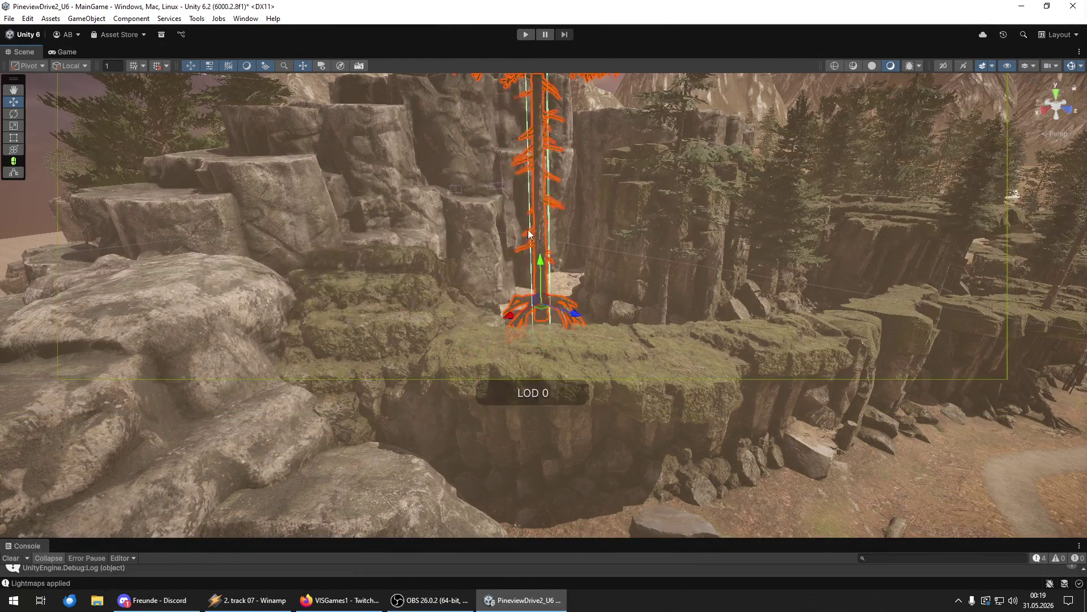
{"action": "key", "text": "f"}
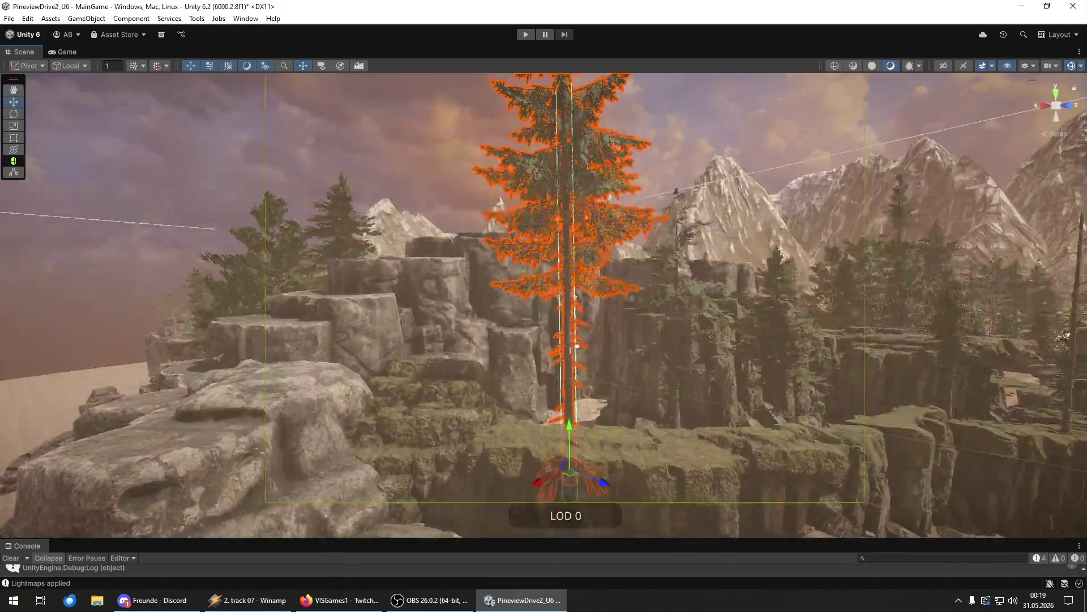
{"action": "mouse_move", "coordinate": [534, 451]}
{"action": "left_mouse_down"}
{"action": "mouse_move", "coordinate": [563, 453]}
{"action": "mouse_move", "coordinate": [535, 445]}
{"action": "left_mouse_up"}
{"action": "key", "text": "shift+d"}
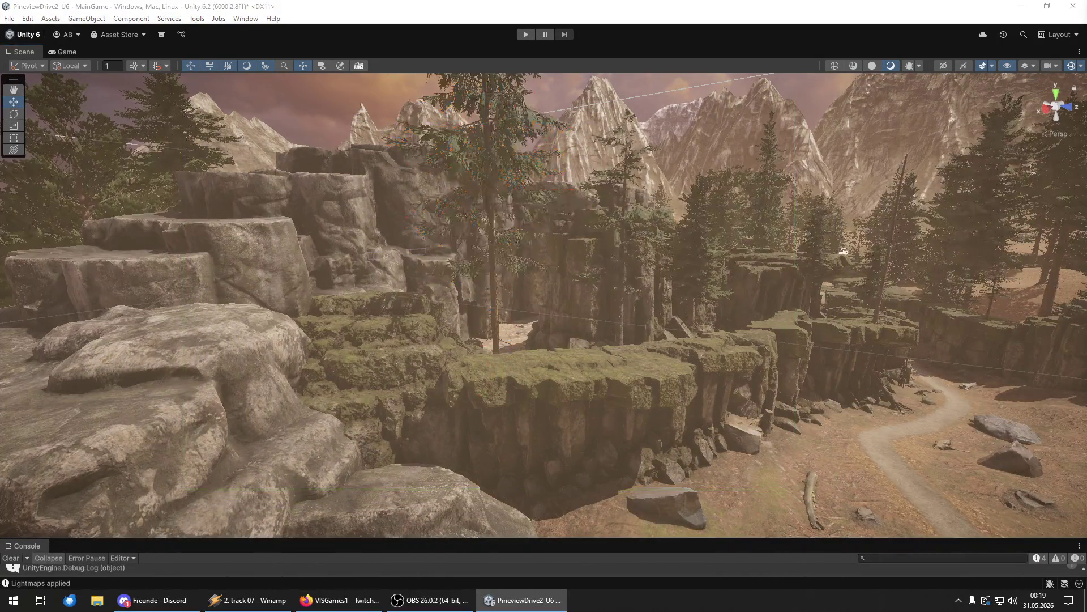
{"action": "key", "text": "ctrl+z"}
{"action": "key", "text": "f"}
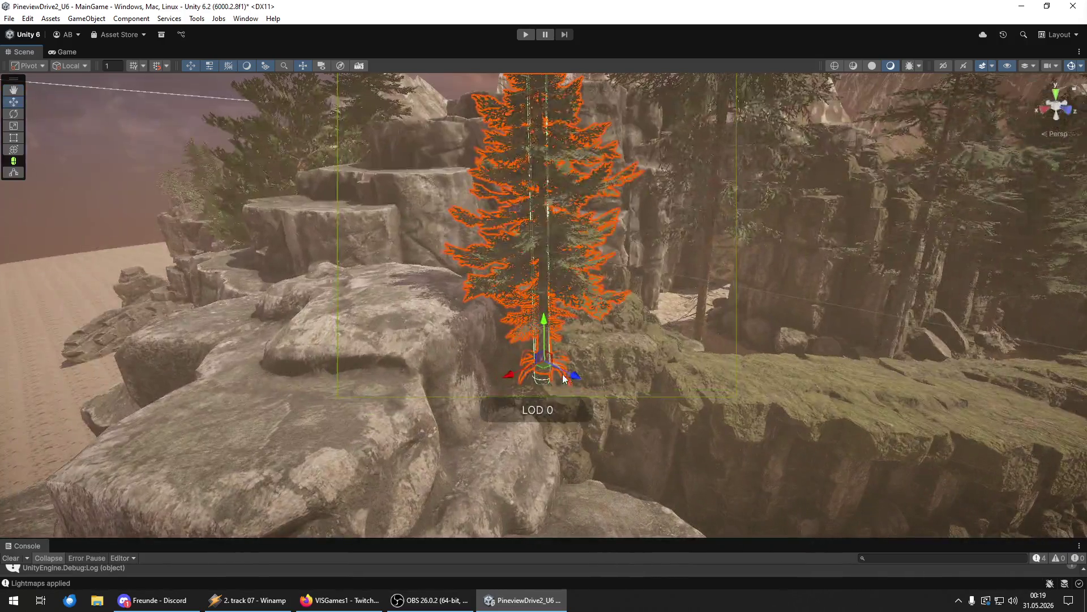
{"action": "mouse_move", "coordinate": [563, 378]}
{"action": "left_mouse_down"}
{"action": "mouse_move", "coordinate": [389, 321]}
{"action": "mouse_move", "coordinate": [440, 299]}
{"action": "mouse_move", "coordinate": [396, 321]}
{"action": "mouse_move", "coordinate": [521, 194]}
{"action": "mouse_move", "coordinate": [607, 280]}
{"action": "mouse_move", "coordinate": [582, 295]}
{"action": "left_mouse_up"}
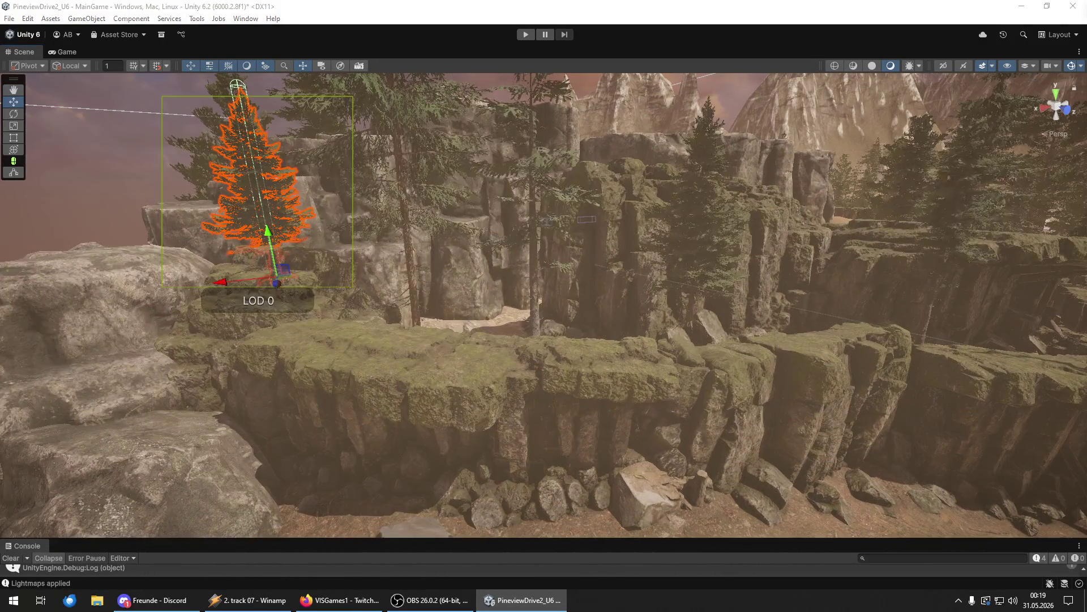
- Push the pine with exposed roots further back onto the mossy rock ledge
{"action": "left_click", "coordinate": [487, 396]}
{"action": "mouse_move", "coordinate": [490, 399]}
{"action": "left_mouse_down"}
{"action": "mouse_move", "coordinate": [469, 406]}
{"action": "mouse_move", "coordinate": [417, 369]}
{"action": "mouse_move", "coordinate": [349, 347]}
{"action": "left_mouse_up"}
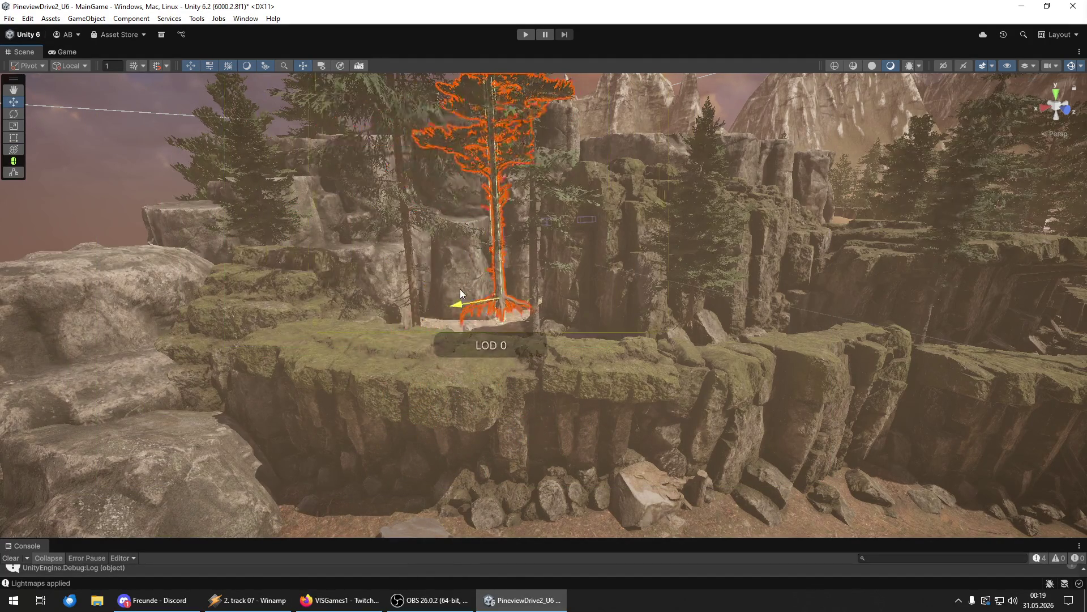
{"action": "mouse_move", "coordinate": [503, 295]}
{"action": "left_mouse_down"}
{"action": "mouse_move", "coordinate": [499, 340]}
{"action": "mouse_move", "coordinate": [452, 279]}
{"action": "mouse_move", "coordinate": [434, 376]}
{"action": "mouse_move", "coordinate": [391, 283]}
{"action": "mouse_move", "coordinate": [340, 276]}
{"action": "left_mouse_up"}
{"action": "mouse_move", "coordinate": [500, 359]}
{"action": "left_mouse_down"}
{"action": "mouse_move", "coordinate": [572, 391]}
{"action": "mouse_move", "coordinate": [586, 446]}
{"action": "mouse_move", "coordinate": [560, 447]}
{"action": "left_mouse_up"}
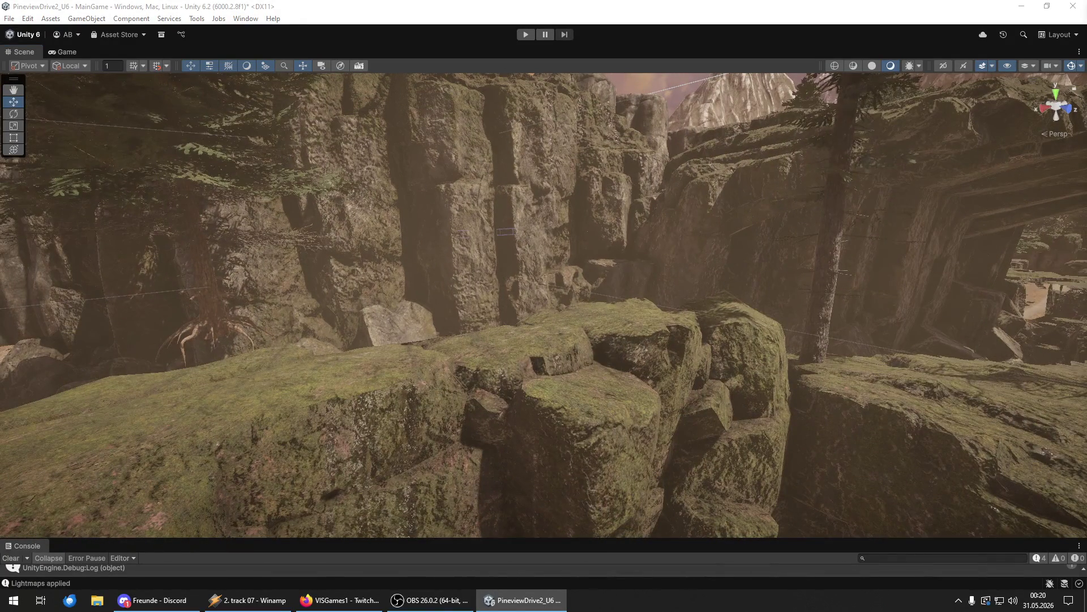
- Move the tall pine in front of the rocks on the mossy rim, shift it left, and turn it
{"action": "mouse_move", "coordinate": [578, 442]}
{"action": "left_mouse_down"}
{"action": "mouse_move", "coordinate": [599, 413]}
{"action": "mouse_move", "coordinate": [538, 414]}
{"action": "mouse_move", "coordinate": [561, 419]}
{"action": "mouse_move", "coordinate": [381, 368]}
{"action": "mouse_move", "coordinate": [436, 308]}
{"action": "mouse_move", "coordinate": [511, 318]}
{"action": "left_mouse_up"}
{"action": "key", "text": "f"}
{"action": "key", "text": "y"}
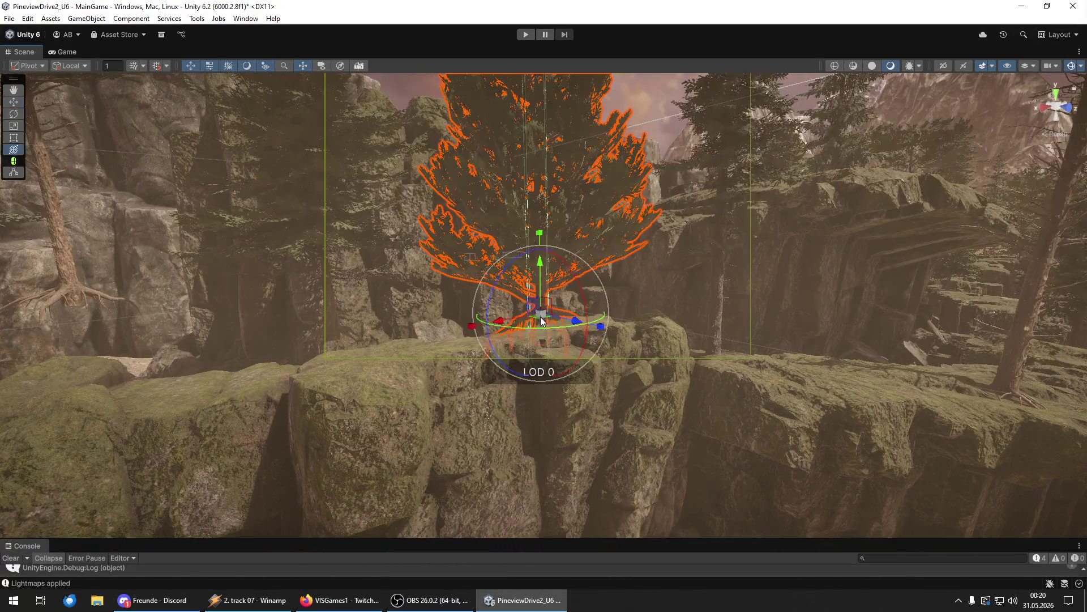
{"action": "left_click_drag", "start_coordinate": [579, 321], "coordinate": [391, 326]}
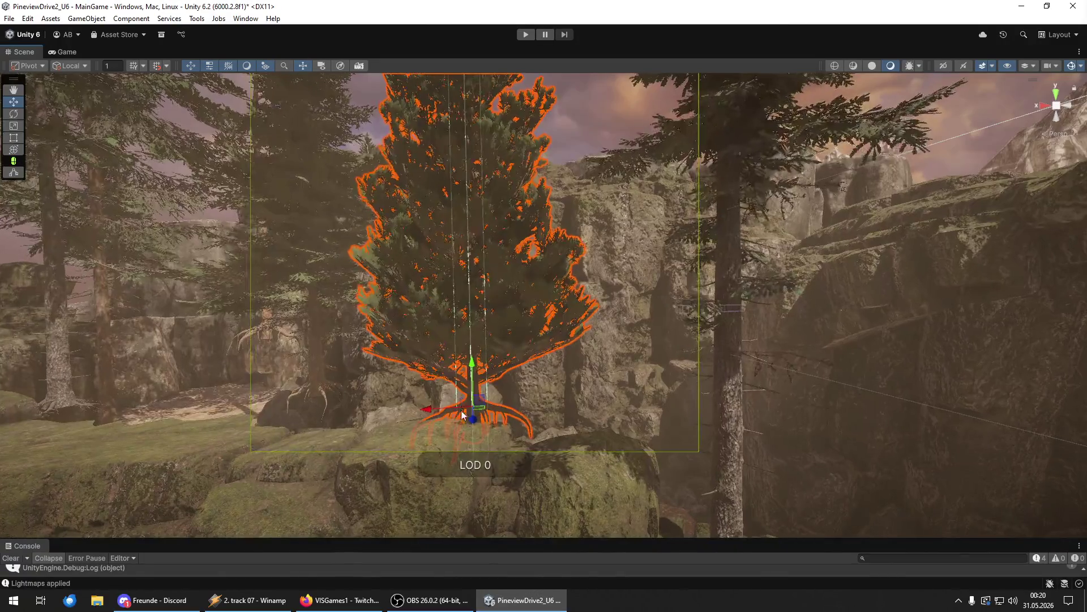
{"action": "key", "text": "w"}
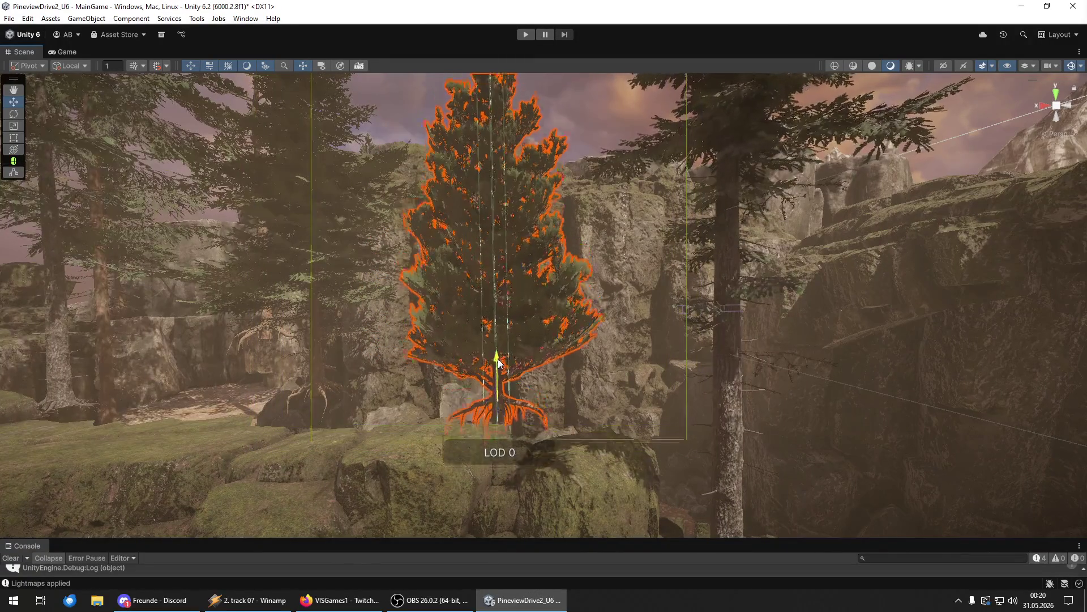
{"action": "mouse_move", "coordinate": [359, 413]}
{"action": "left_mouse_down"}
{"action": "mouse_move", "coordinate": [505, 365]}
{"action": "mouse_move", "coordinate": [546, 389]}
{"action": "mouse_move", "coordinate": [347, 361]}
{"action": "mouse_move", "coordinate": [645, 438]}
{"action": "mouse_move", "coordinate": [906, 430]}
{"action": "mouse_move", "coordinate": [546, 437]}
{"action": "mouse_move", "coordinate": [554, 449]}
{"action": "mouse_move", "coordinate": [559, 422]}
{"action": "left_mouse_up"}
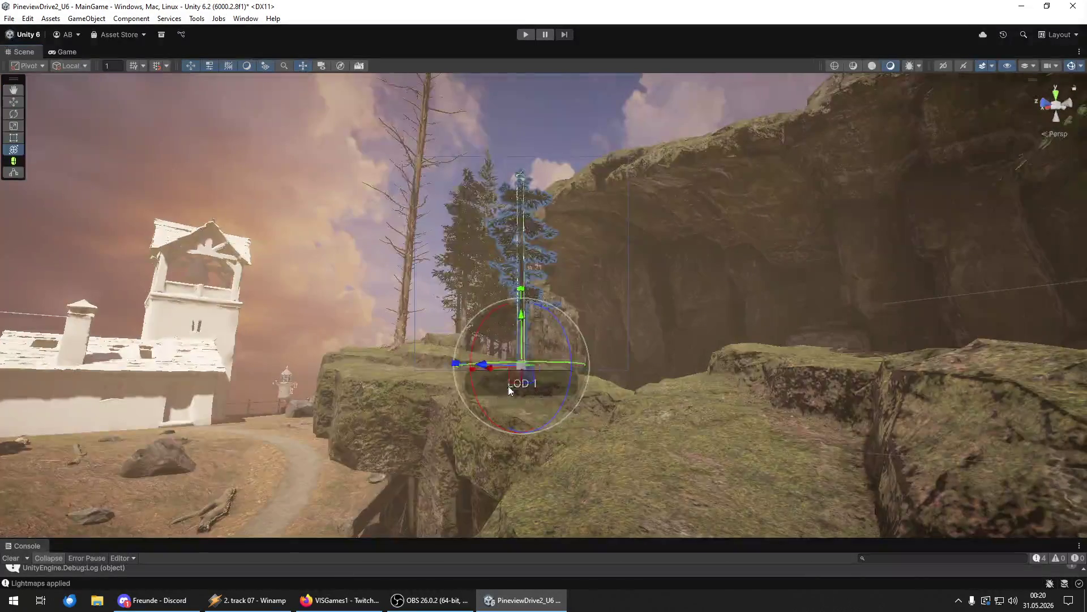
{"action": "key", "text": "e"}
{"action": "mouse_move", "coordinate": [525, 348]}
{"action": "left_mouse_down"}
{"action": "mouse_move", "coordinate": [316, 513]}
{"action": "mouse_move", "coordinate": [692, 465]}
{"action": "mouse_move", "coordinate": [973, 392]}
{"action": "mouse_move", "coordinate": [967, 499]}
{"action": "left_mouse_up"}
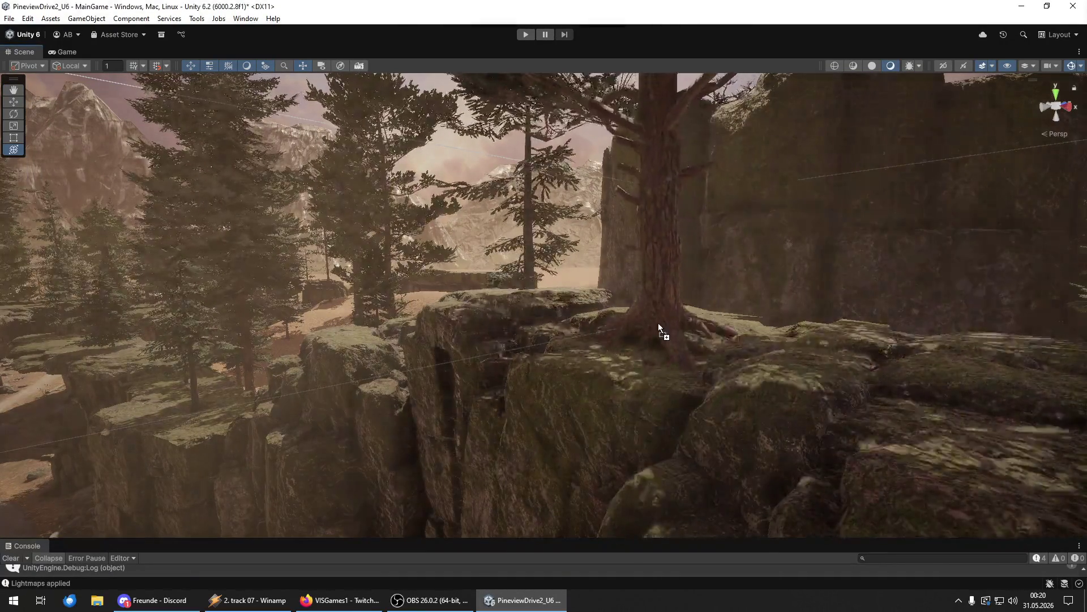
- Drop another pine tree onto the cliff's rock ledge
{"action": "left_click", "coordinate": [658, 321]}
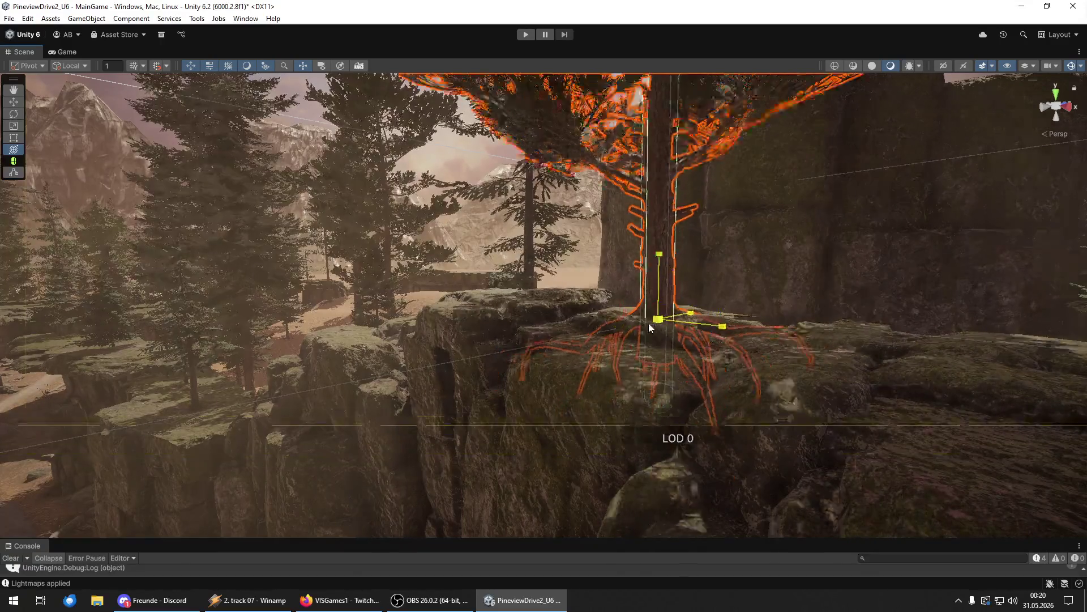
{"action": "scroll", "coordinate": [650, 323], "scroll_direction": "down", "scroll_amount": 5}
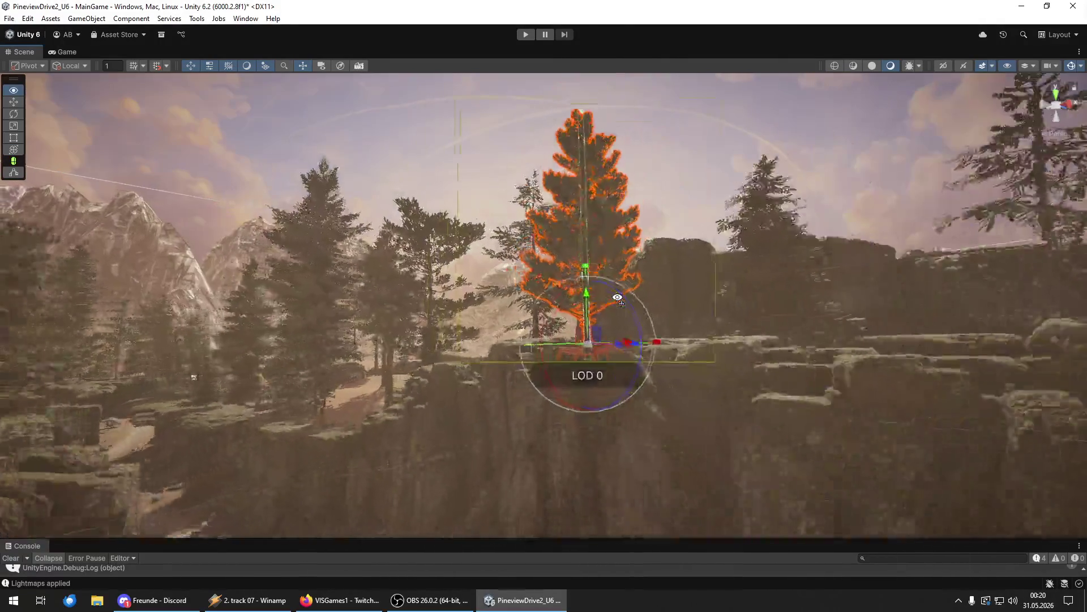
{"action": "mouse_move", "coordinate": [617, 297]}
{"action": "left_mouse_down"}
{"action": "mouse_move", "coordinate": [704, 292]}
{"action": "mouse_move", "coordinate": [692, 291]}
{"action": "mouse_move", "coordinate": [832, 262]}
{"action": "mouse_move", "coordinate": [806, 253]}
{"action": "mouse_move", "coordinate": [793, 317]}
{"action": "left_mouse_up"}
{"action": "mouse_move", "coordinate": [721, 394]}
{"action": "left_mouse_down"}
{"action": "mouse_move", "coordinate": [478, 348]}
{"action": "mouse_move", "coordinate": [461, 359]}
{"action": "mouse_move", "coordinate": [523, 352]}
{"action": "mouse_move", "coordinate": [506, 325]}
{"action": "mouse_move", "coordinate": [750, 340]}
{"action": "mouse_move", "coordinate": [767, 417]}
{"action": "mouse_move", "coordinate": [679, 385]}
{"action": "mouse_move", "coordinate": [614, 340]}
{"action": "mouse_move", "coordinate": [391, 338]}
{"action": "mouse_move", "coordinate": [448, 301]}
{"action": "mouse_move", "coordinate": [453, 399]}
{"action": "left_mouse_up"}
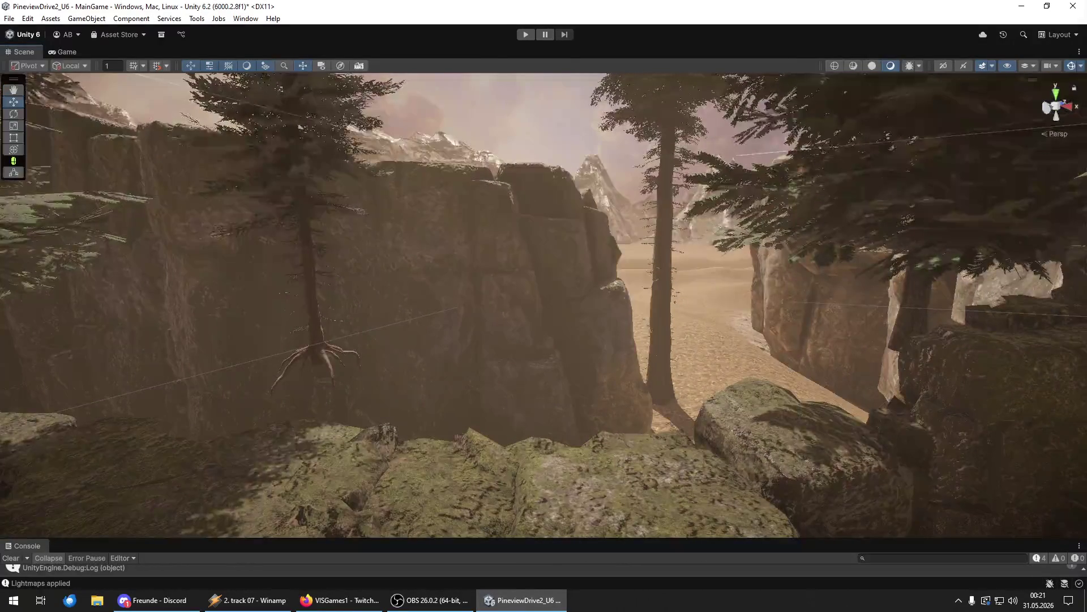
- Add a pine on the sandy canyon floor and shift it left beneath the snowy mountains
{"action": "mouse_move", "coordinate": [510, 536]}
{"action": "left_mouse_down"}
{"action": "mouse_move", "coordinate": [518, 452]}
{"action": "mouse_move", "coordinate": [549, 467]}
{"action": "mouse_move", "coordinate": [493, 448]}
{"action": "mouse_move", "coordinate": [577, 290]}
{"action": "mouse_move", "coordinate": [605, 313]}
{"action": "left_mouse_up"}
{"action": "mouse_move", "coordinate": [645, 361]}
{"action": "left_mouse_down"}
{"action": "mouse_move", "coordinate": [509, 326]}
{"action": "mouse_move", "coordinate": [485, 389]}
{"action": "mouse_move", "coordinate": [487, 480]}
{"action": "mouse_move", "coordinate": [512, 364]}
{"action": "mouse_move", "coordinate": [551, 460]}
{"action": "mouse_move", "coordinate": [529, 466]}
{"action": "mouse_move", "coordinate": [468, 432]}
{"action": "mouse_move", "coordinate": [27, 386]}
{"action": "mouse_move", "coordinate": [586, 371]}
{"action": "mouse_move", "coordinate": [521, 389]}
{"action": "mouse_move", "coordinate": [422, 370]}
{"action": "mouse_move", "coordinate": [487, 406]}
{"action": "left_mouse_up"}
{"action": "key", "text": "y"}
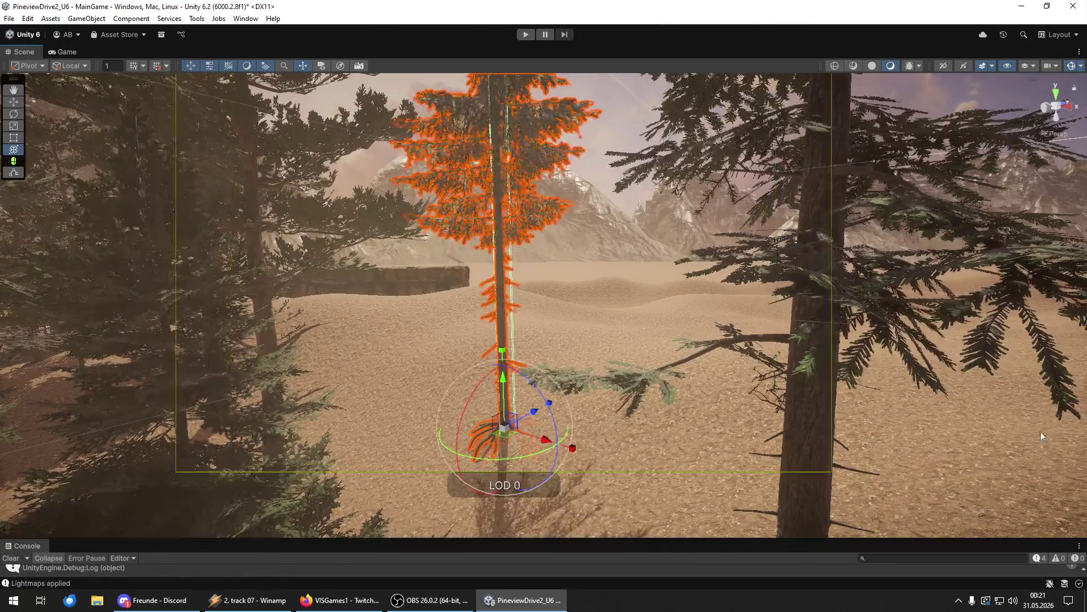
- Add a pine beside the dirt path under the stone arch bridge and move it down-right
{"action": "mouse_move", "coordinate": [644, 364]}
{"action": "left_mouse_down"}
{"action": "mouse_move", "coordinate": [675, 355]}
{"action": "mouse_move", "coordinate": [611, 320]}
{"action": "mouse_move", "coordinate": [755, 325]}
{"action": "mouse_move", "coordinate": [674, 330]}
{"action": "left_mouse_up"}
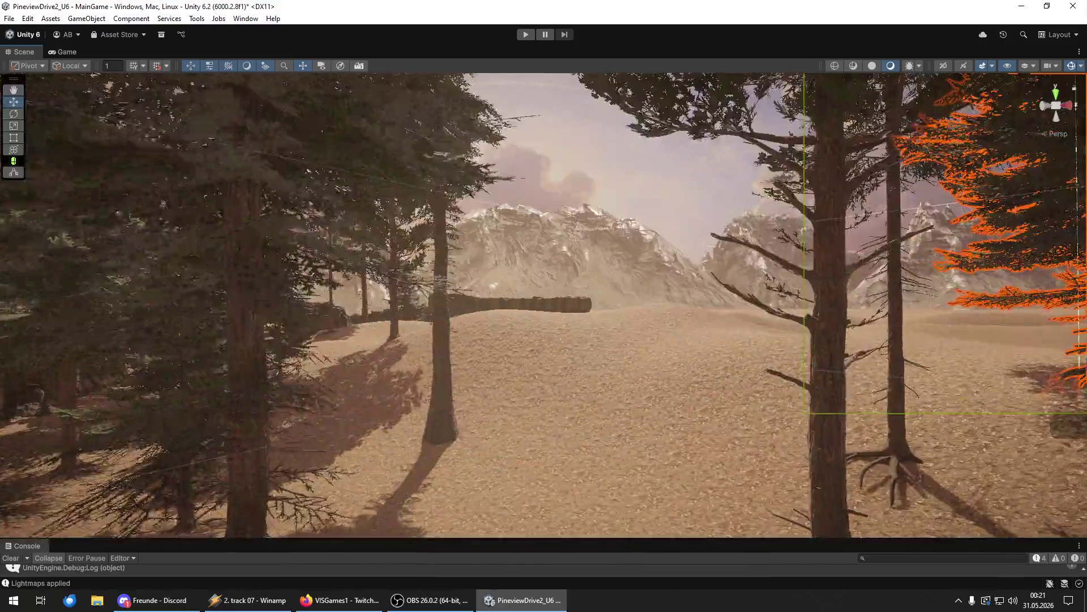
{"action": "mouse_move", "coordinate": [1005, 437]}
{"action": "left_mouse_down"}
{"action": "mouse_move", "coordinate": [588, 383]}
{"action": "mouse_move", "coordinate": [572, 368]}
{"action": "left_mouse_up"}
{"action": "key", "text": "y"}
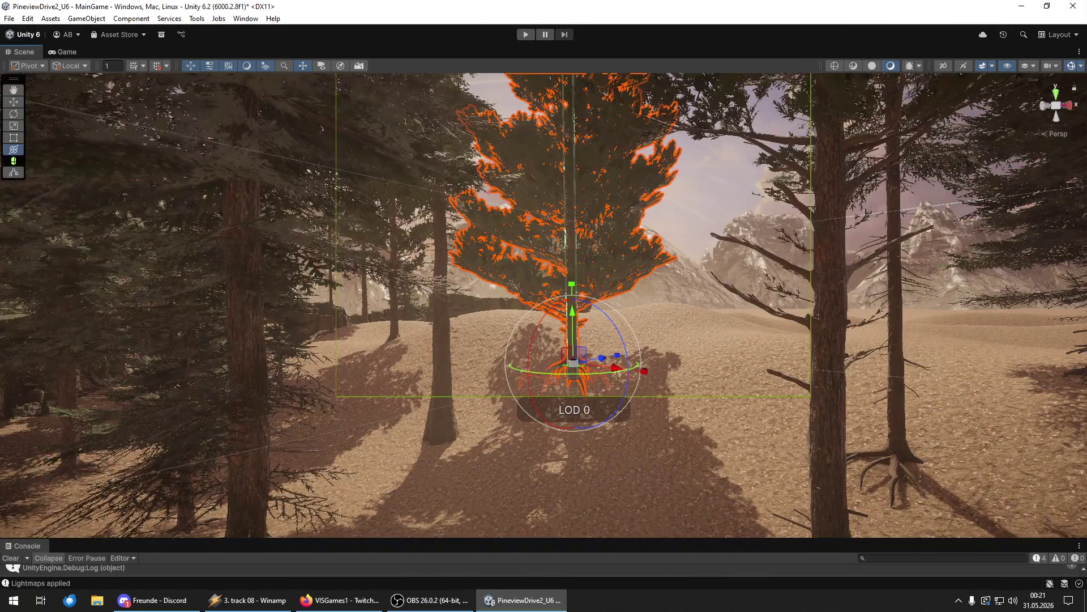
{"action": "mouse_move", "coordinate": [572, 362]}
{"action": "left_mouse_down"}
{"action": "mouse_move", "coordinate": [647, 465]}
{"action": "mouse_move", "coordinate": [641, 490]}
{"action": "mouse_move", "coordinate": [661, 475]}
{"action": "mouse_move", "coordinate": [492, 430]}
{"action": "mouse_move", "coordinate": [485, 458]}
{"action": "mouse_move", "coordinate": [323, 474]}
{"action": "mouse_move", "coordinate": [517, 489]}
{"action": "mouse_move", "coordinate": [509, 510]}
{"action": "mouse_move", "coordinate": [351, 410]}
{"action": "mouse_move", "coordinate": [216, 396]}
{"action": "mouse_move", "coordinate": [545, 474]}
{"action": "mouse_move", "coordinate": [193, 416]}
{"action": "mouse_move", "coordinate": [652, 434]}
{"action": "mouse_move", "coordinate": [634, 454]}
{"action": "mouse_move", "coordinate": [488, 454]}
{"action": "mouse_move", "coordinate": [1046, 456]}
{"action": "mouse_move", "coordinate": [26, 457]}
{"action": "mouse_move", "coordinate": [881, 452]}
{"action": "mouse_move", "coordinate": [843, 483]}
{"action": "mouse_move", "coordinate": [1014, 239]}
{"action": "left_mouse_up"}
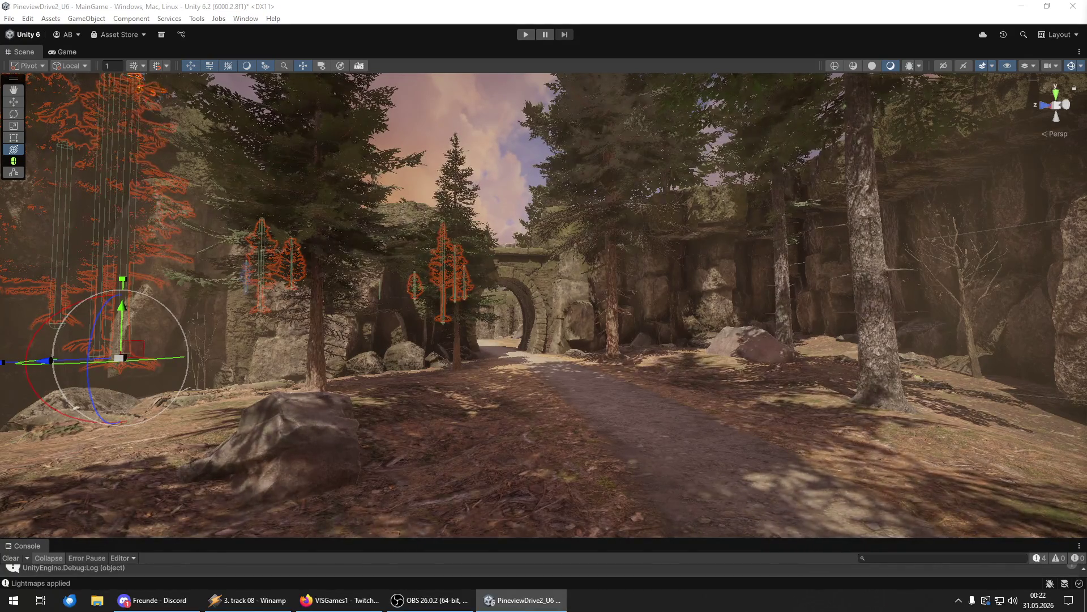
{"action": "left_click", "coordinate": [950, 253]}
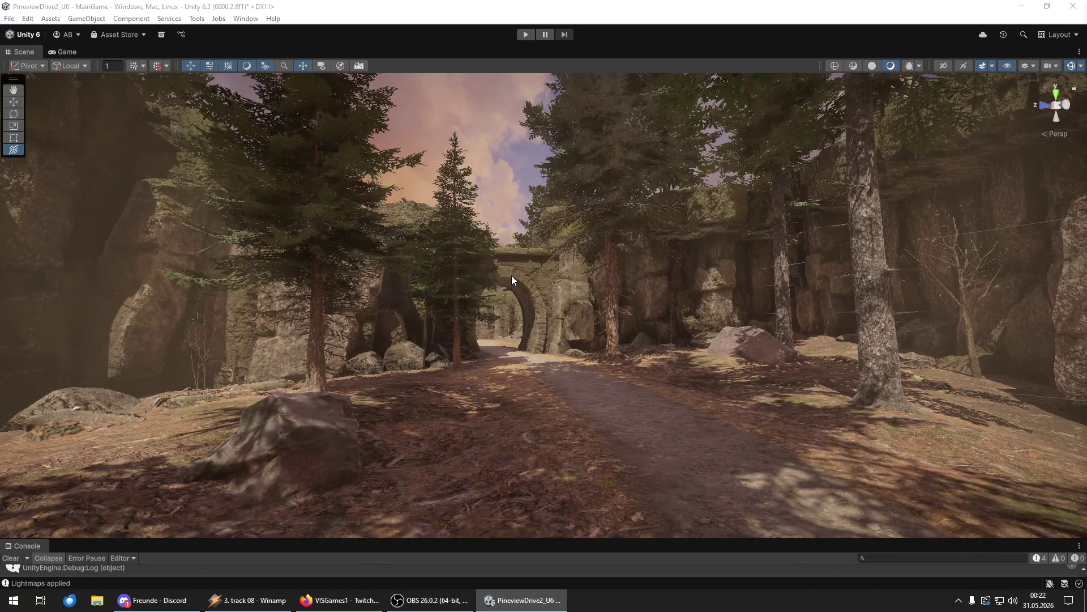
- Fly along the canyon path past the white bell-tower house to the fence and back
{"action": "key", "text": "w"}
{"action": "key", "text": "w"}
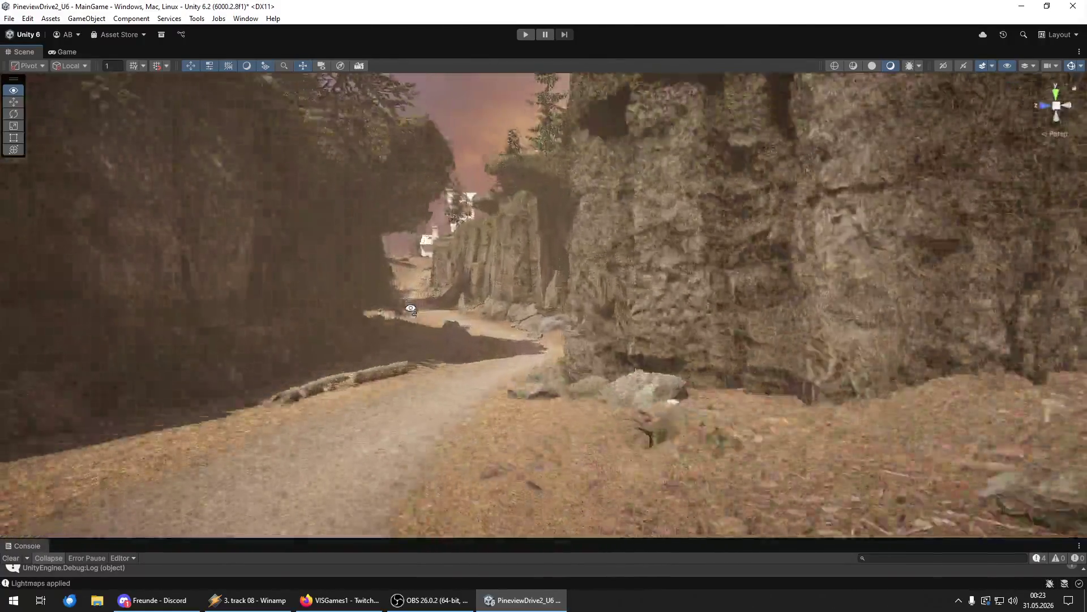
{"action": "key", "text": "w"}
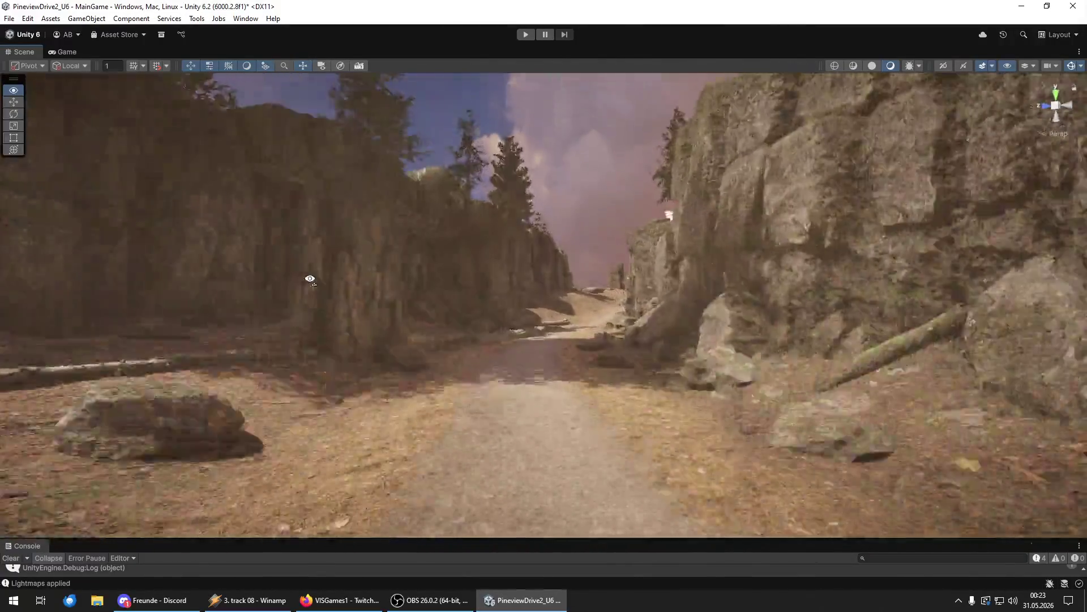
{"action": "key", "text": "w"}
{"action": "key", "text": "w"}
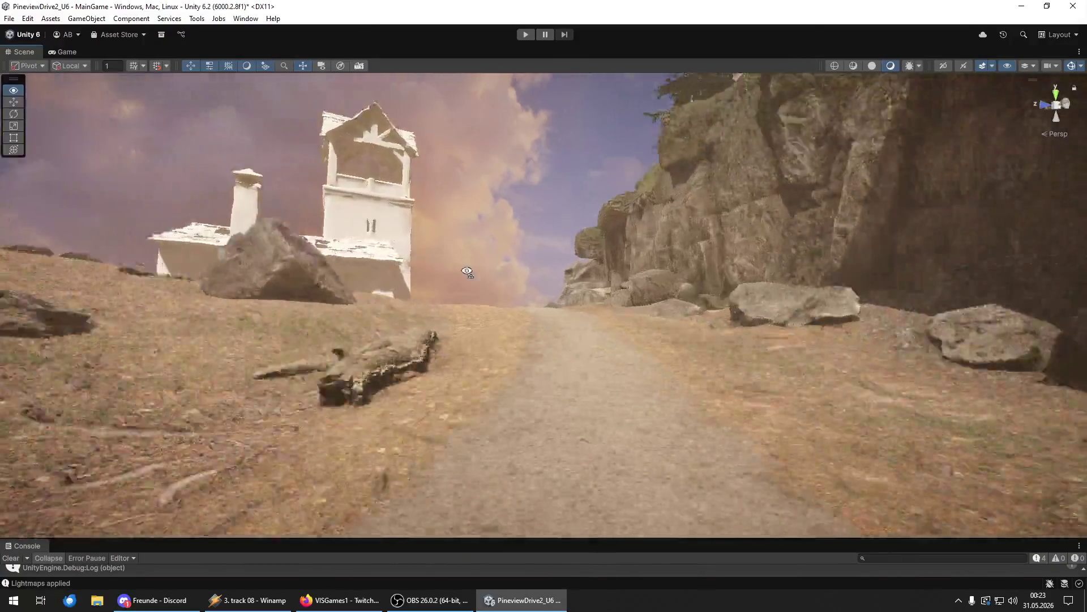
{"action": "key", "text": "w"}
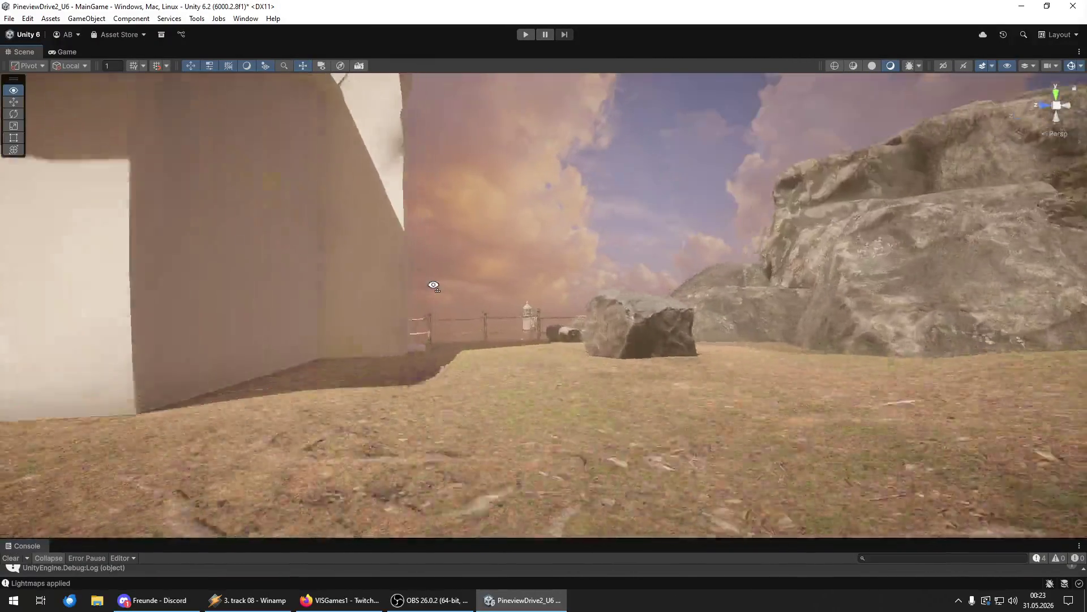
{"action": "key", "text": "w"}
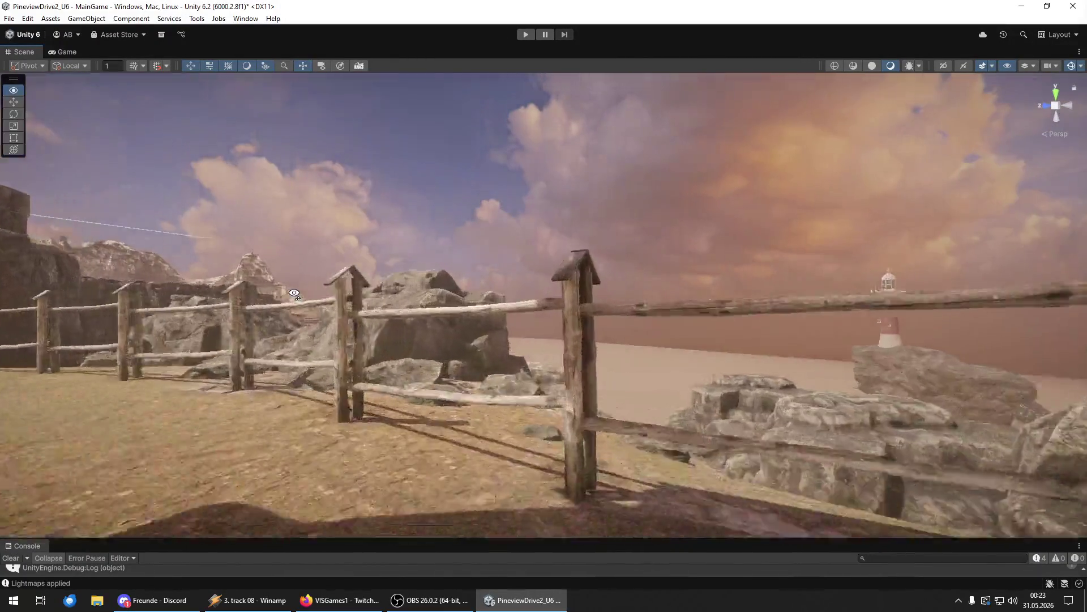
{"action": "key", "text": "w"}
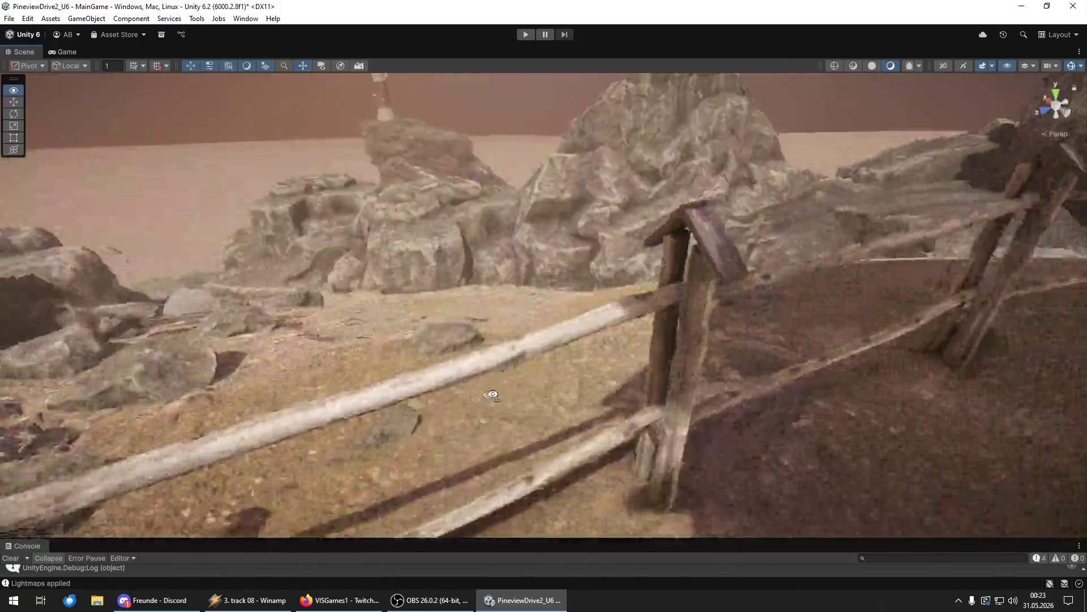
{"action": "key", "text": "w"}
{"action": "key", "text": "w"}
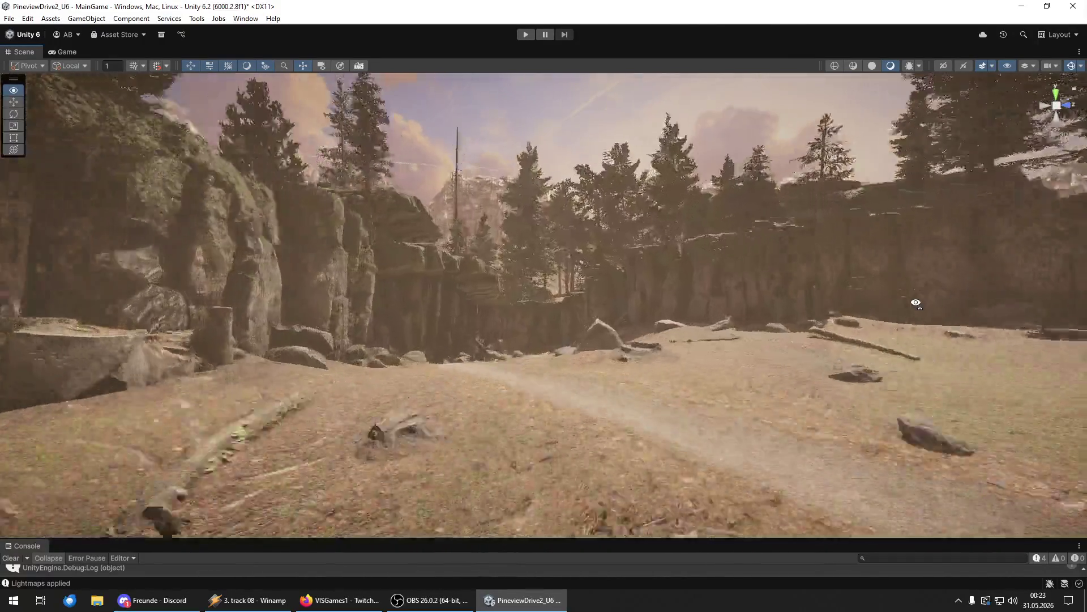
{"action": "key", "text": "w"}
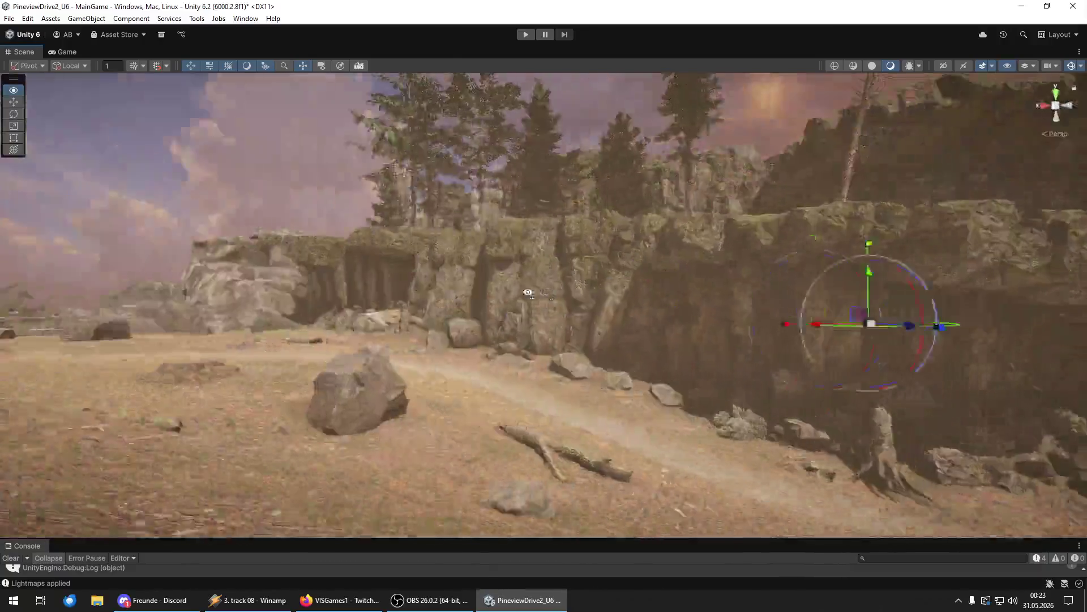
{"action": "key", "text": "w"}
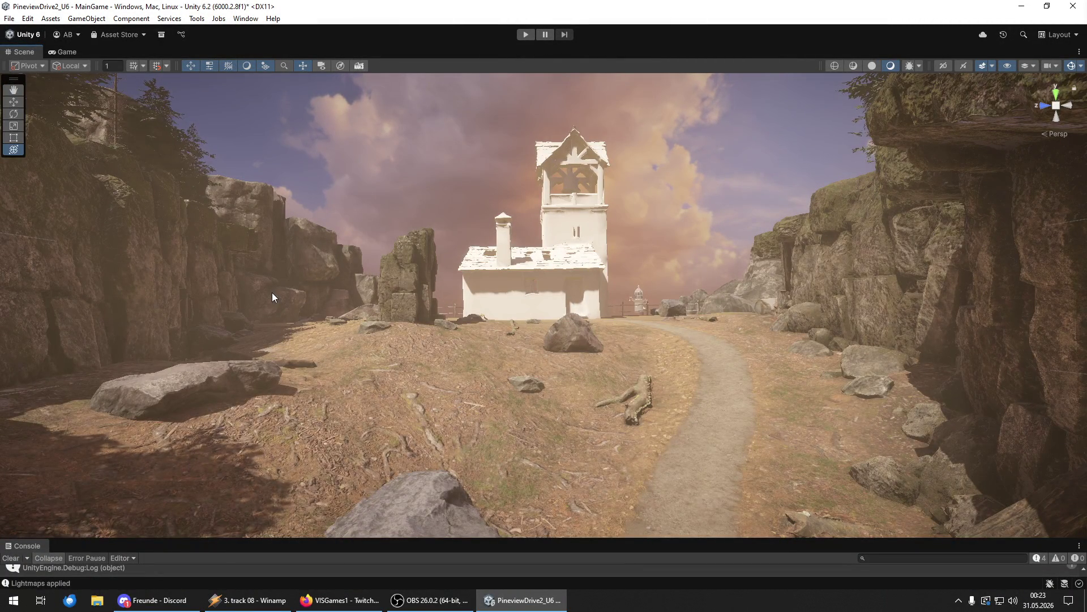
{"action": "left_click", "coordinate": [10, 18]}
{"action": "left_click", "coordinate": [9, 19]}
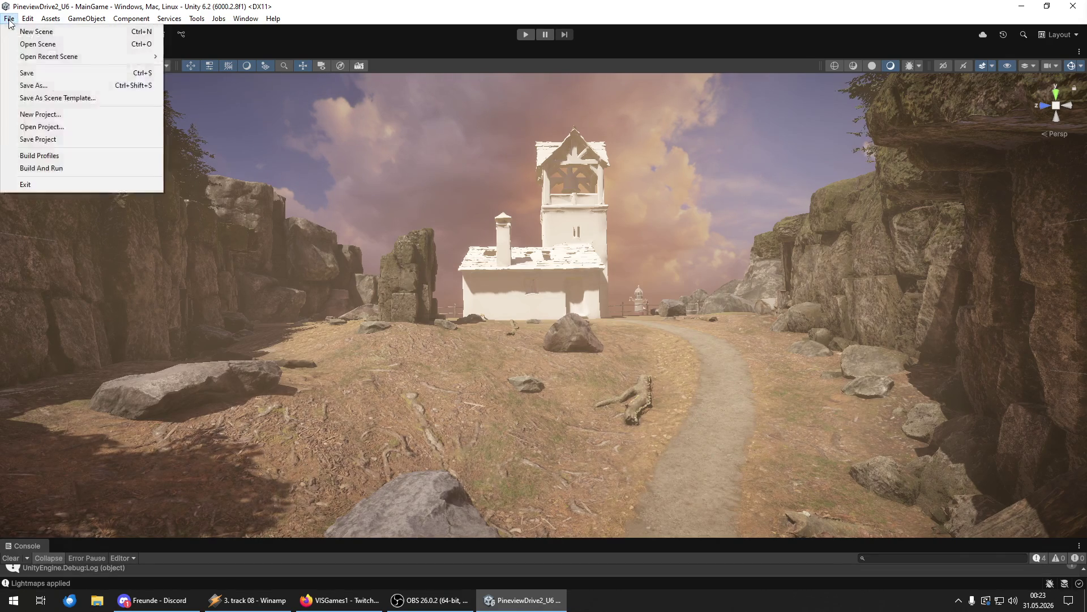
- Save the MainGame scene and fly in a circle around the white building
{"action": "left_click", "coordinate": [80, 139]}
{"action": "key", "text": "w"}
{"action": "key", "text": "w"}
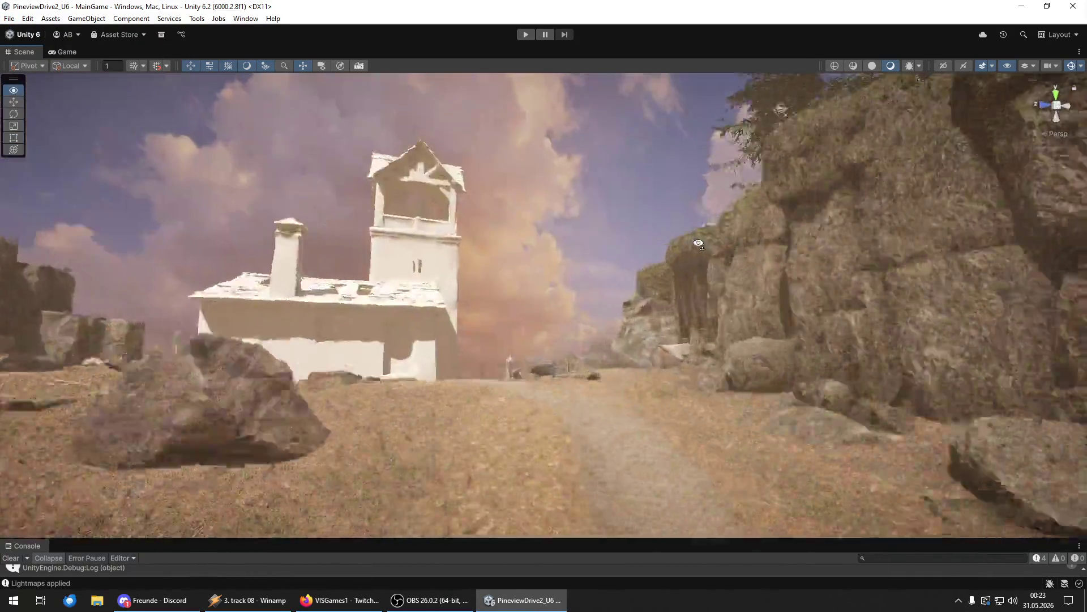
{"action": "key", "text": "w"}
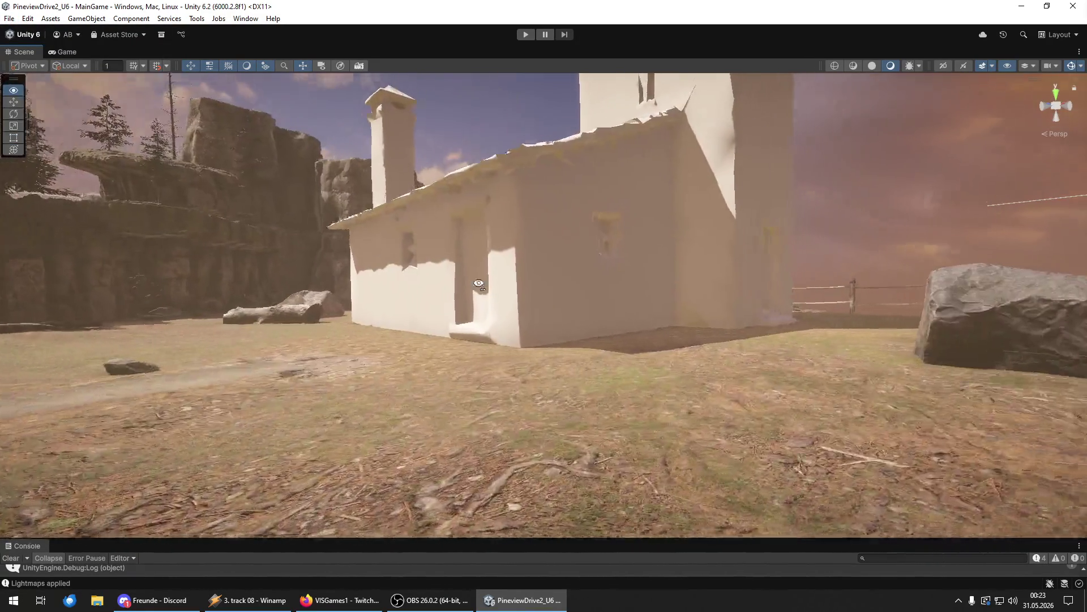
{"action": "key", "text": "w"}
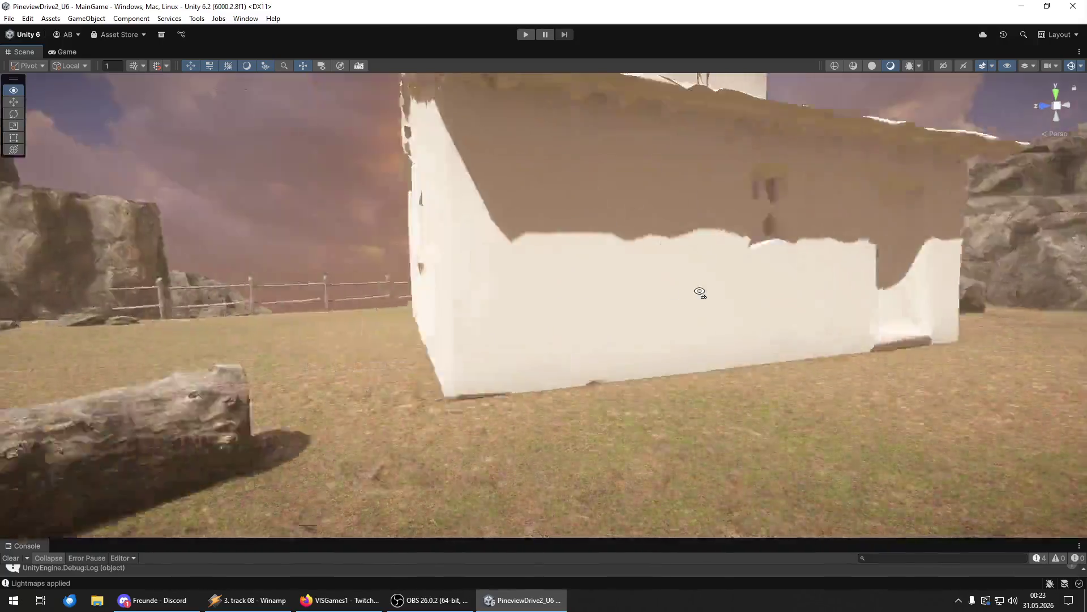
- Fly down the canyon path between the rock walls toward the fence and creek
{"action": "key", "text": "w"}
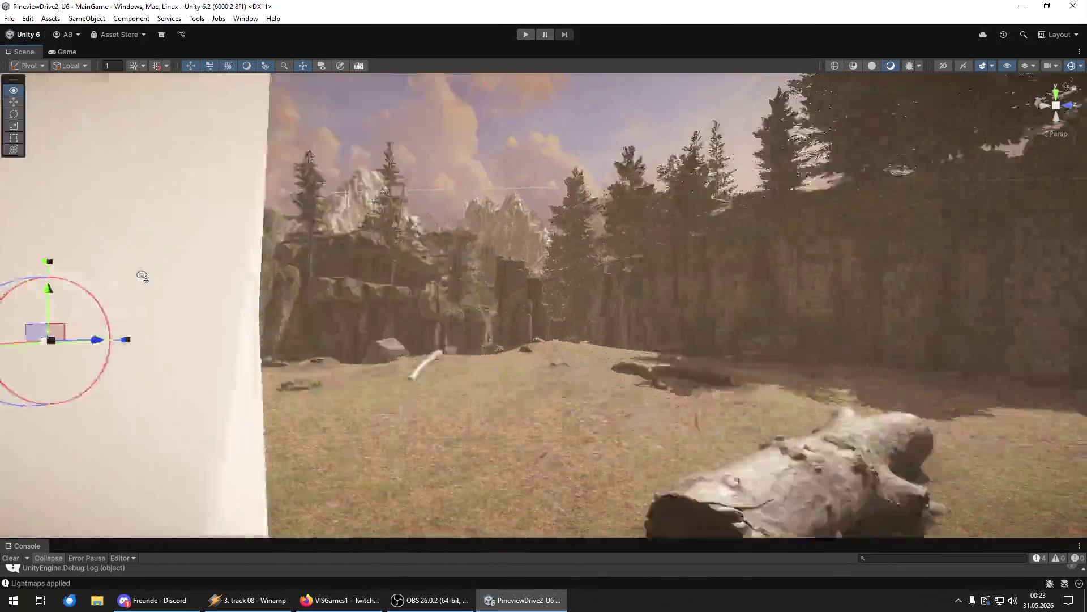
{"action": "key", "text": "w"}
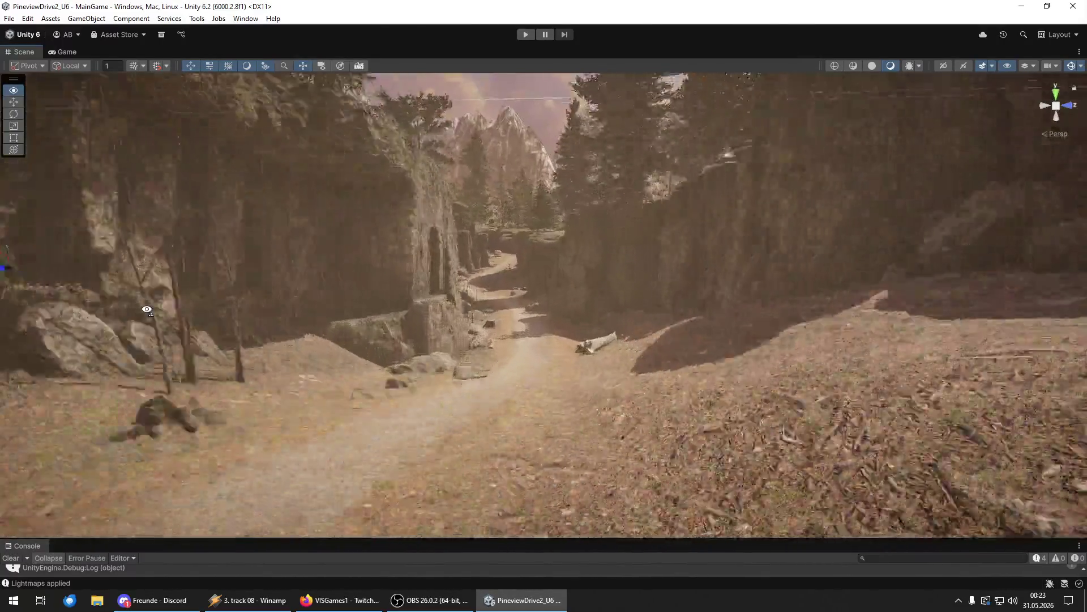
{"action": "key", "text": "w"}
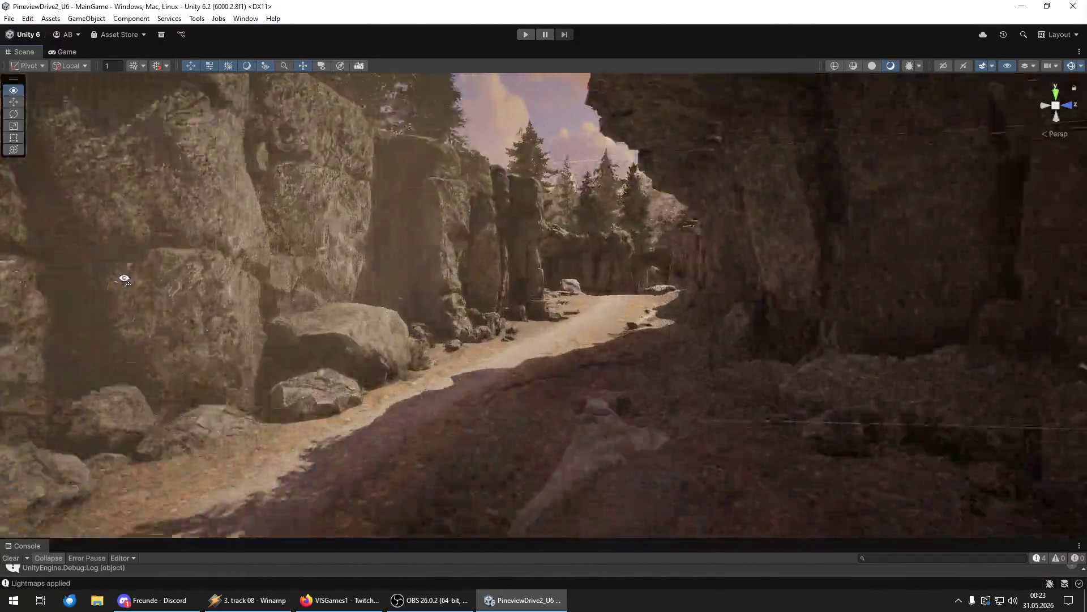
{"action": "key", "text": "w"}
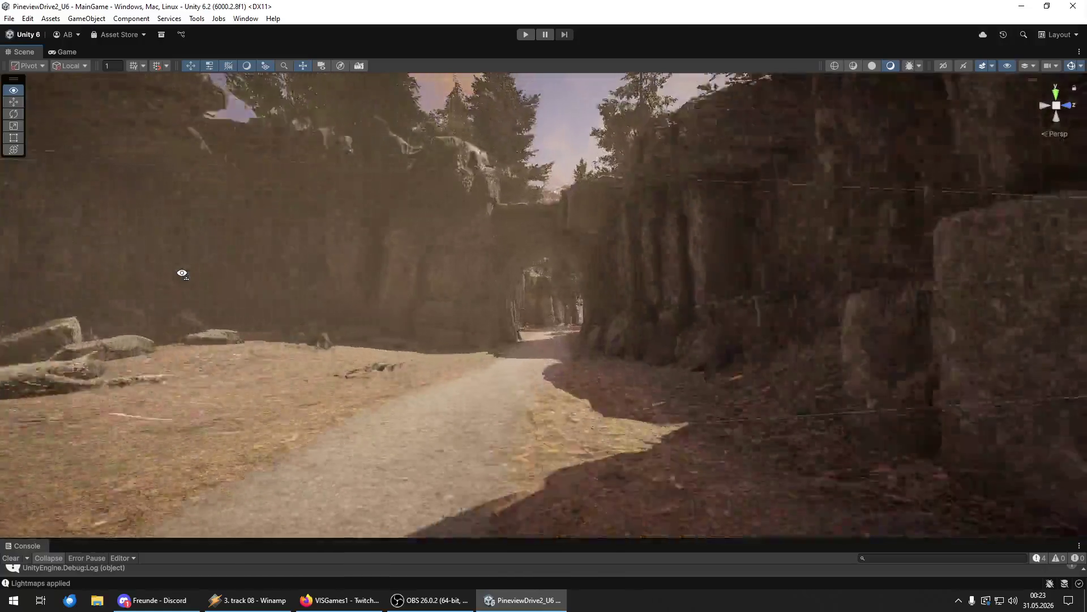
{"action": "key", "text": "w"}
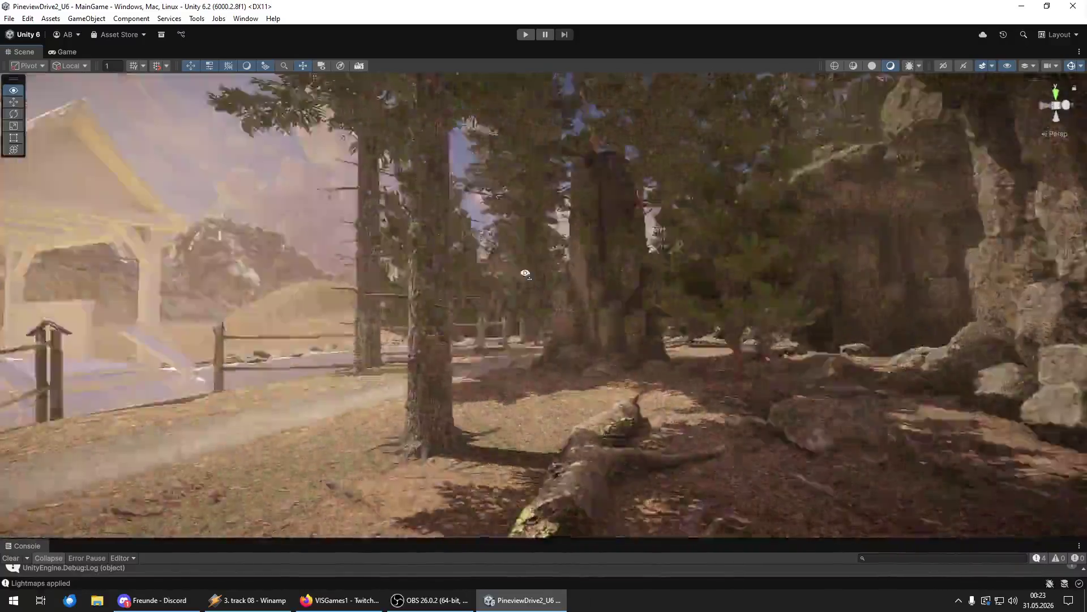
{"action": "mouse_move", "coordinate": [526, 273]}
{"action": "left_mouse_down"}
{"action": "mouse_move", "coordinate": [134, 271]}
{"action": "mouse_move", "coordinate": [988, 261]}
{"action": "mouse_move", "coordinate": [11, 265]}
{"action": "mouse_move", "coordinate": [298, 295]}
{"action": "mouse_move", "coordinate": [736, 286]}
{"action": "mouse_move", "coordinate": [26, 277]}
{"action": "left_mouse_up"}
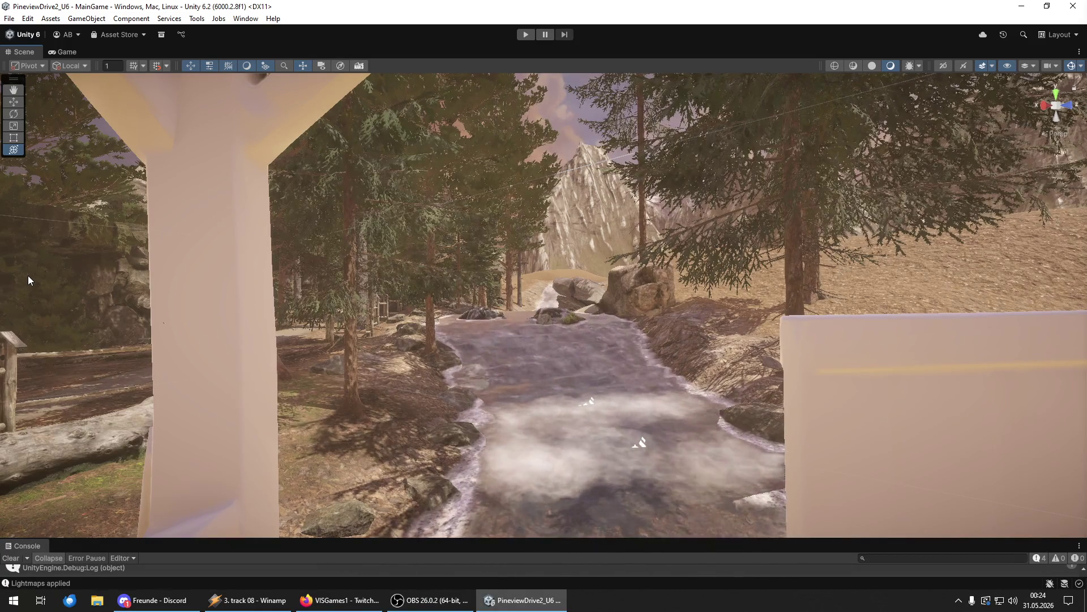
- Fly from the forest creek along the canyon path to the bell-tower house and cliffs
{"action": "mouse_move", "coordinate": [28, 275]}
{"action": "left_mouse_down"}
{"action": "mouse_move", "coordinate": [17, 266]}
{"action": "mouse_move", "coordinate": [963, 243]}
{"action": "mouse_move", "coordinate": [884, 228]}
{"action": "mouse_move", "coordinate": [484, 269]}
{"action": "mouse_move", "coordinate": [708, 249]}
{"action": "mouse_move", "coordinate": [631, 262]}
{"action": "mouse_move", "coordinate": [622, 279]}
{"action": "mouse_move", "coordinate": [636, 279]}
{"action": "mouse_move", "coordinate": [634, 296]}
{"action": "mouse_move", "coordinate": [549, 263]}
{"action": "mouse_move", "coordinate": [577, 246]}
{"action": "mouse_move", "coordinate": [648, 236]}
{"action": "mouse_move", "coordinate": [610, 265]}
{"action": "mouse_move", "coordinate": [578, 272]}
{"action": "mouse_move", "coordinate": [561, 258]}
{"action": "mouse_move", "coordinate": [622, 234]}
{"action": "left_mouse_up"}
{"action": "mouse_move", "coordinate": [548, 307]}
{"action": "left_mouse_down"}
{"action": "mouse_move", "coordinate": [577, 320]}
{"action": "mouse_move", "coordinate": [599, 290]}
{"action": "mouse_move", "coordinate": [505, 391]}
{"action": "left_mouse_up"}
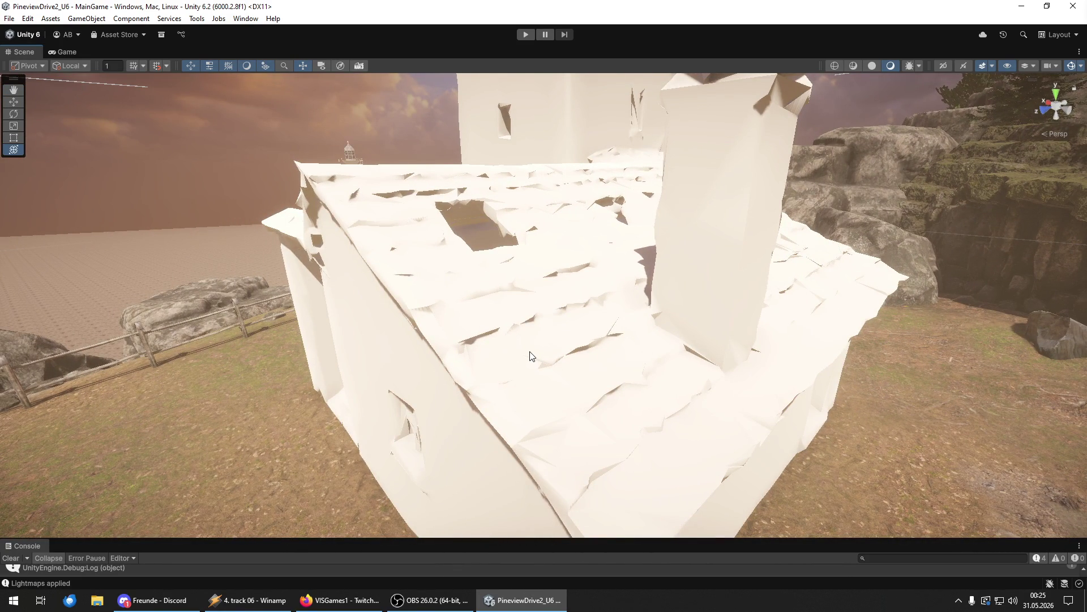
{"action": "mouse_move", "coordinate": [551, 315]}
{"action": "left_mouse_down"}
{"action": "mouse_move", "coordinate": [841, 325]}
{"action": "mouse_move", "coordinate": [685, 298]}
{"action": "mouse_move", "coordinate": [356, 313]}
{"action": "mouse_move", "coordinate": [340, 357]}
{"action": "mouse_move", "coordinate": [362, 234]}
{"action": "mouse_move", "coordinate": [545, 215]}
{"action": "left_mouse_up"}
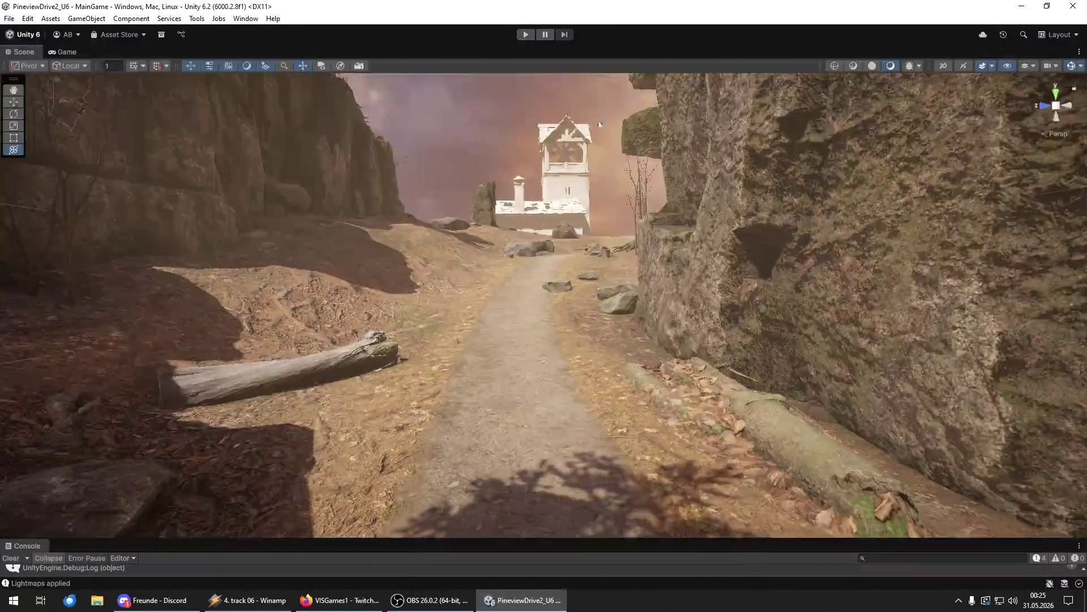
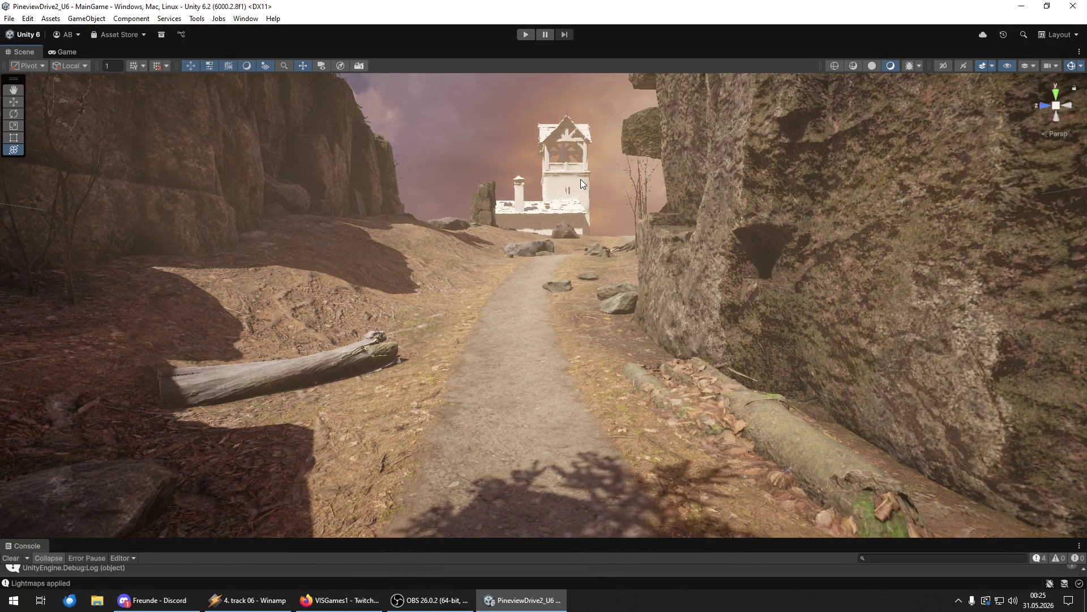
- Fly along the canyon path past the white building to the rock pillars and boulders beneath the cliffs
{"action": "mouse_move", "coordinate": [580, 179]}
{"action": "left_mouse_down"}
{"action": "mouse_move", "coordinate": [604, 176]}
{"action": "mouse_move", "coordinate": [691, 285]}
{"action": "mouse_move", "coordinate": [957, 226]}
{"action": "mouse_move", "coordinate": [723, 272]}
{"action": "mouse_move", "coordinate": [633, 277]}
{"action": "mouse_move", "coordinate": [337, 245]}
{"action": "mouse_move", "coordinate": [180, 194]}
{"action": "mouse_move", "coordinate": [18, 269]}
{"action": "mouse_move", "coordinate": [508, 251]}
{"action": "left_mouse_up"}
{"action": "key", "text": "w"}
{"action": "mouse_move", "coordinate": [521, 249]}
{"action": "left_mouse_down"}
{"action": "mouse_move", "coordinate": [635, 245]}
{"action": "mouse_move", "coordinate": [236, 266]}
{"action": "mouse_move", "coordinate": [12, 259]}
{"action": "mouse_move", "coordinate": [1071, 257]}
{"action": "mouse_move", "coordinate": [1018, 294]}
{"action": "mouse_move", "coordinate": [938, 277]}
{"action": "mouse_move", "coordinate": [935, 263]}
{"action": "mouse_move", "coordinate": [885, 290]}
{"action": "left_mouse_up"}
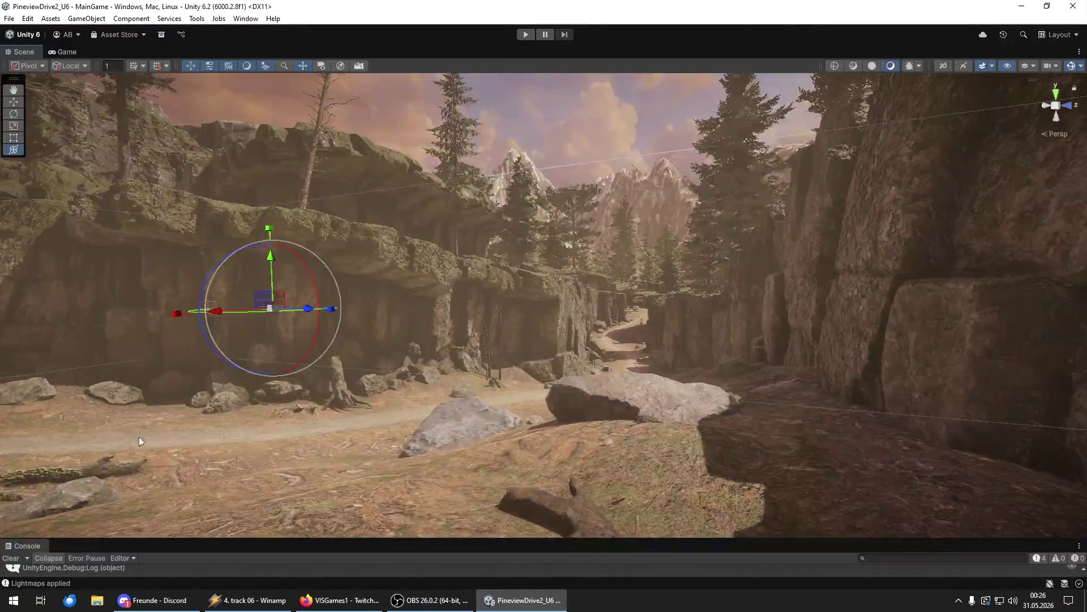
{"action": "mouse_move", "coordinate": [579, 335]}
{"action": "left_mouse_down"}
{"action": "mouse_move", "coordinate": [588, 358]}
{"action": "mouse_move", "coordinate": [708, 371]}
{"action": "left_mouse_up"}
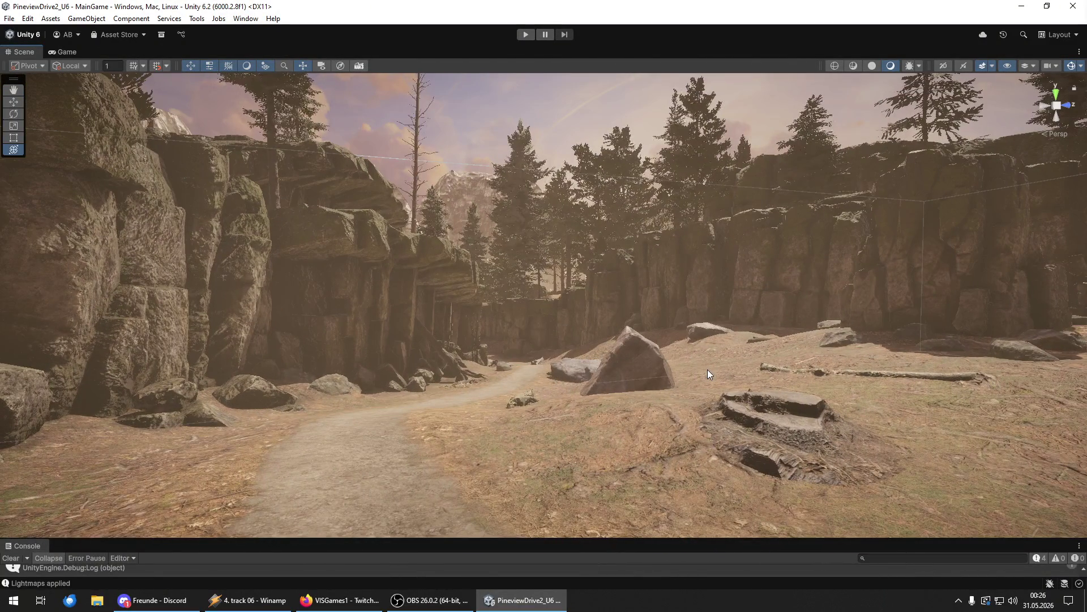
{"action": "mouse_move", "coordinate": [569, 353]}
{"action": "left_mouse_down"}
{"action": "mouse_move", "coordinate": [997, 340]}
{"action": "mouse_move", "coordinate": [536, 333]}
{"action": "mouse_move", "coordinate": [410, 370]}
{"action": "mouse_move", "coordinate": [351, 363]}
{"action": "mouse_move", "coordinate": [311, 342]}
{"action": "mouse_move", "coordinate": [425, 318]}
{"action": "mouse_move", "coordinate": [424, 371]}
{"action": "mouse_move", "coordinate": [421, 335]}
{"action": "left_mouse_up"}
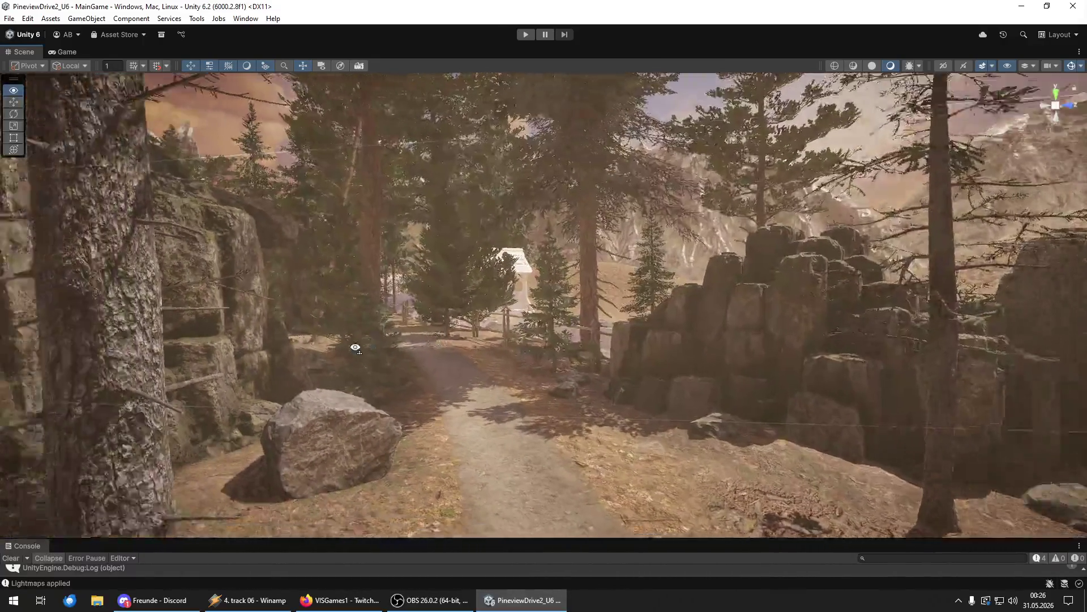
- Fly past the cabin to the covered bridge, then back along the fenced path toward the river
{"action": "key", "text": "w"}
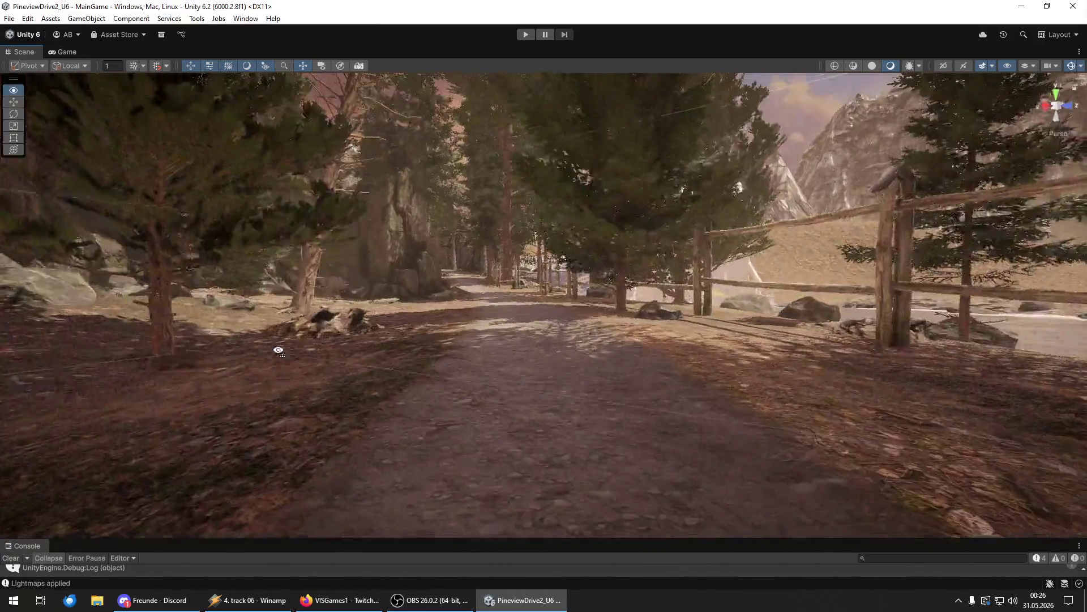
{"action": "key", "text": "w"}
{"action": "key", "text": "w"}
{"action": "key", "text": "w"}
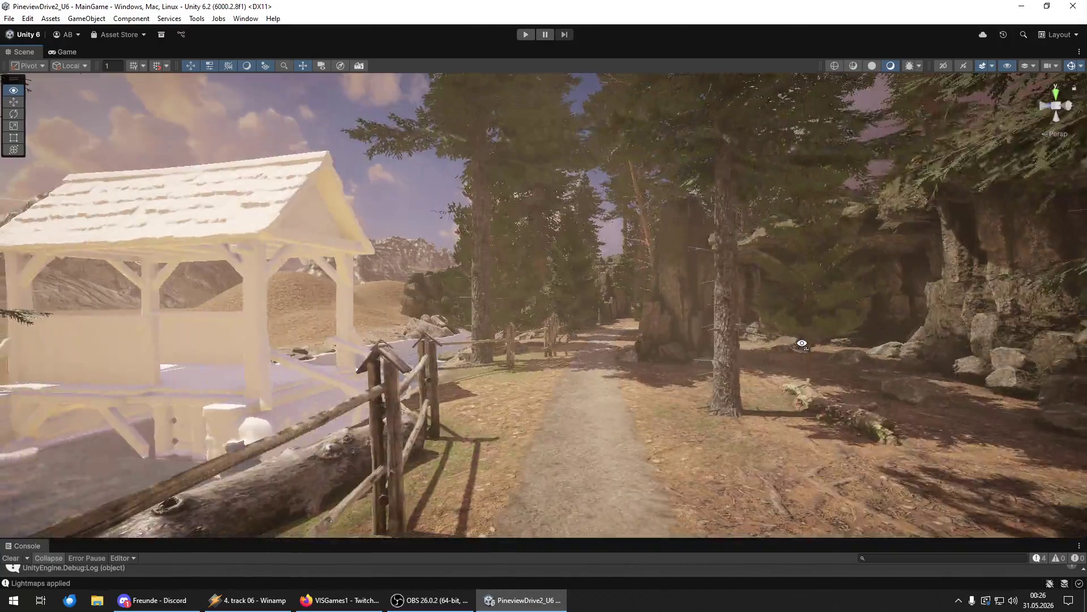
{"action": "key", "text": "w"}
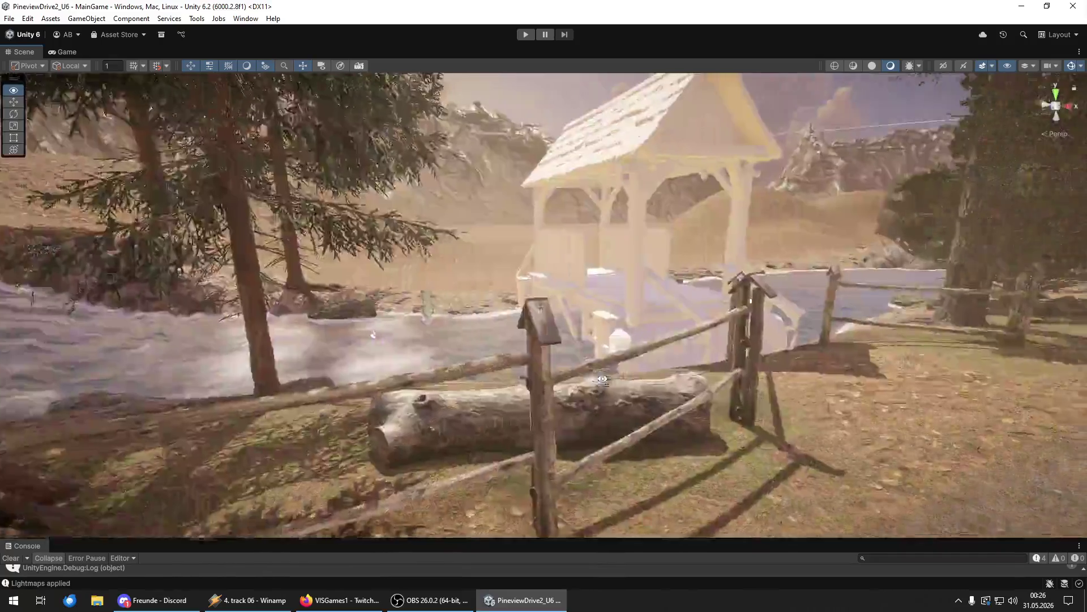
{"action": "key", "text": "w"}
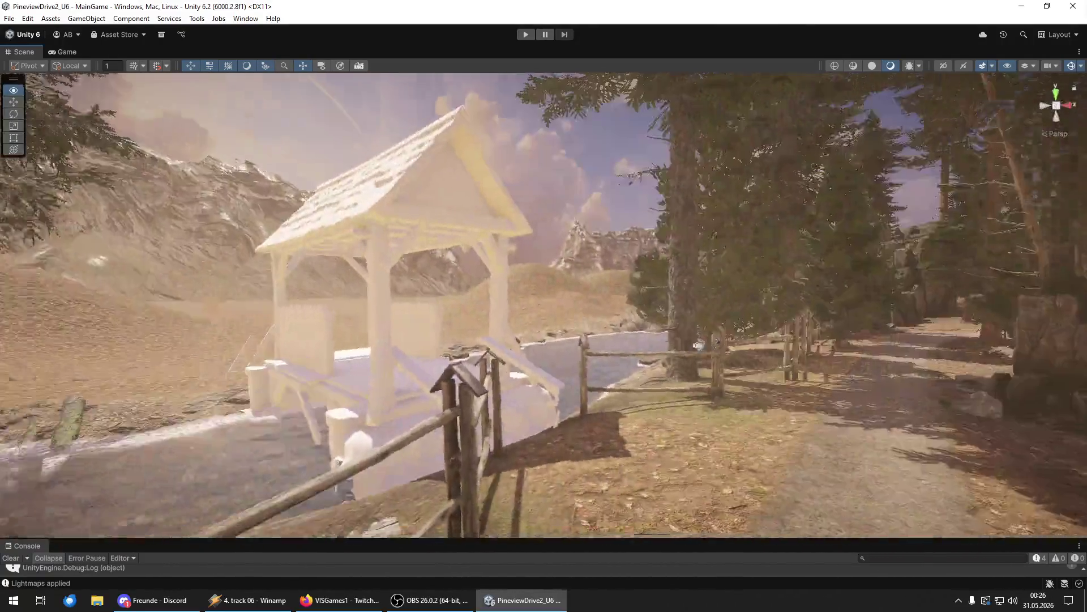
{"action": "key", "text": "w"}
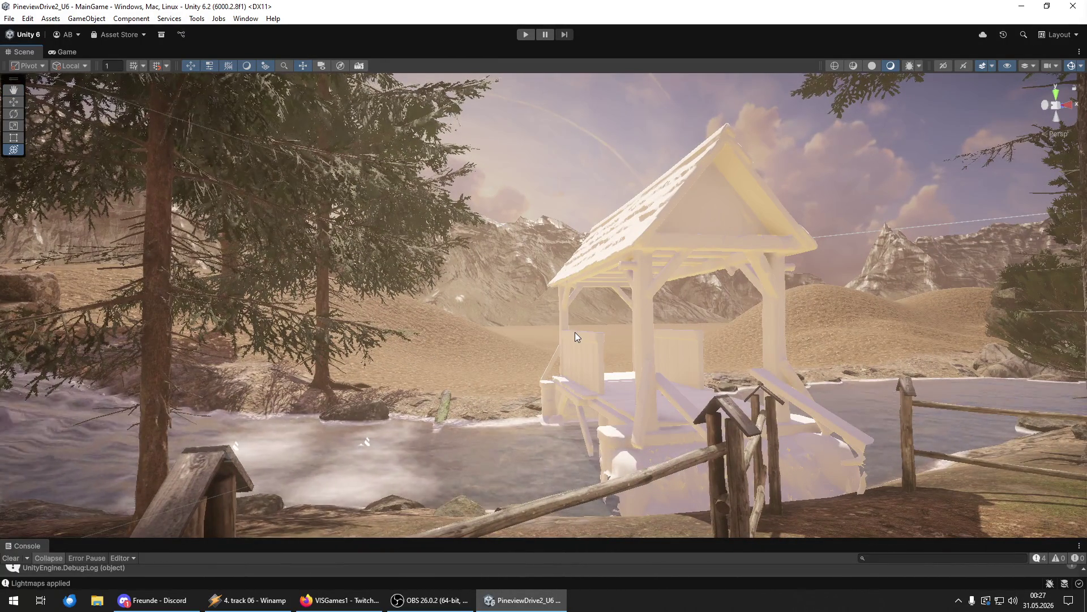
{"action": "key", "text": "w"}
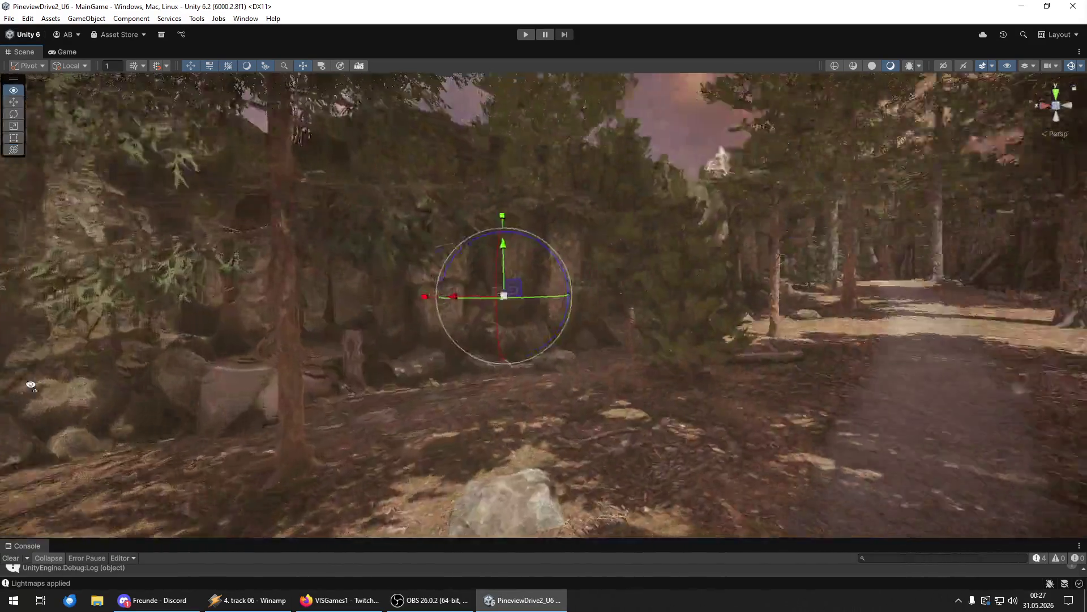
{"action": "left_click_drag", "start_coordinate": [31, 385], "coordinate": [90, 379]}
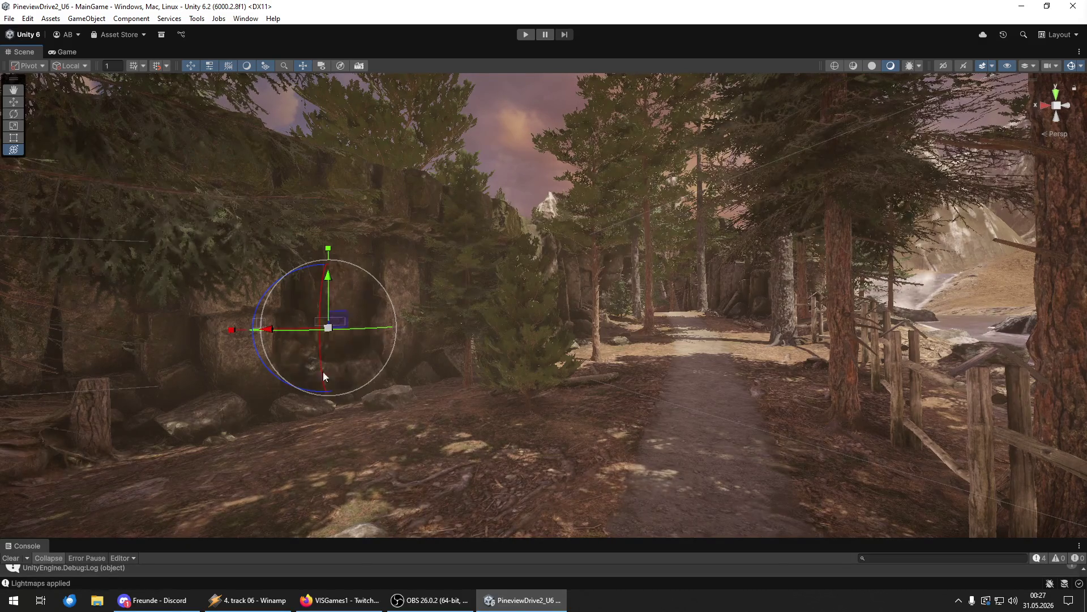
{"action": "mouse_move", "coordinate": [473, 374]}
{"action": "left_mouse_down"}
{"action": "mouse_move", "coordinate": [1080, 372]}
{"action": "mouse_move", "coordinate": [216, 368]}
{"action": "mouse_move", "coordinate": [107, 381]}
{"action": "mouse_move", "coordinate": [110, 399]}
{"action": "mouse_move", "coordinate": [89, 392]}
{"action": "left_mouse_up"}
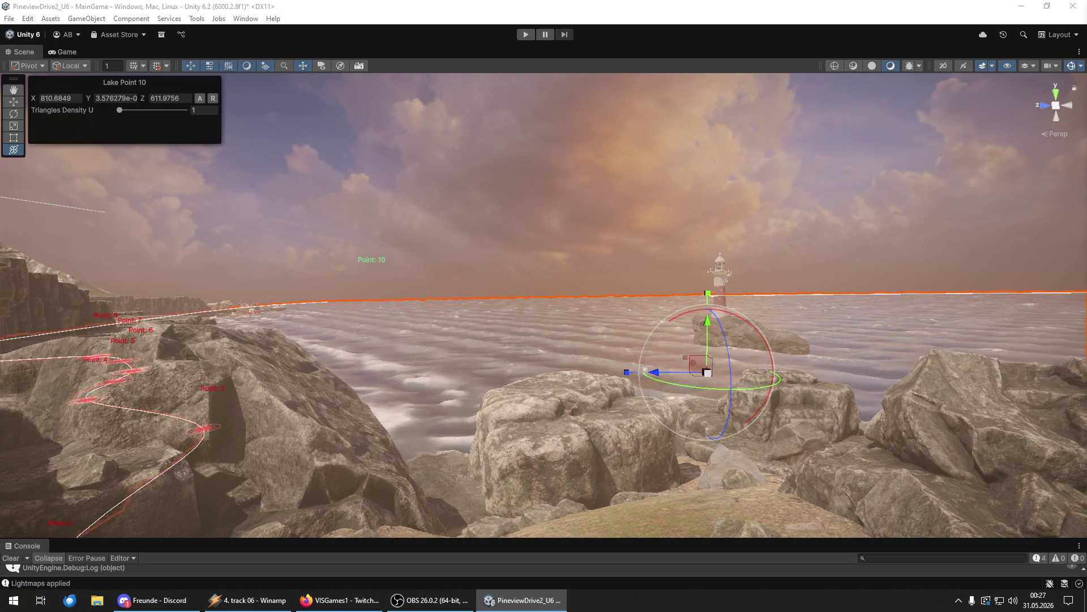
- Fly across the water, glance up at the white tower, and swing left to frame the lighthouse and cliffs
{"action": "key", "text": "w"}
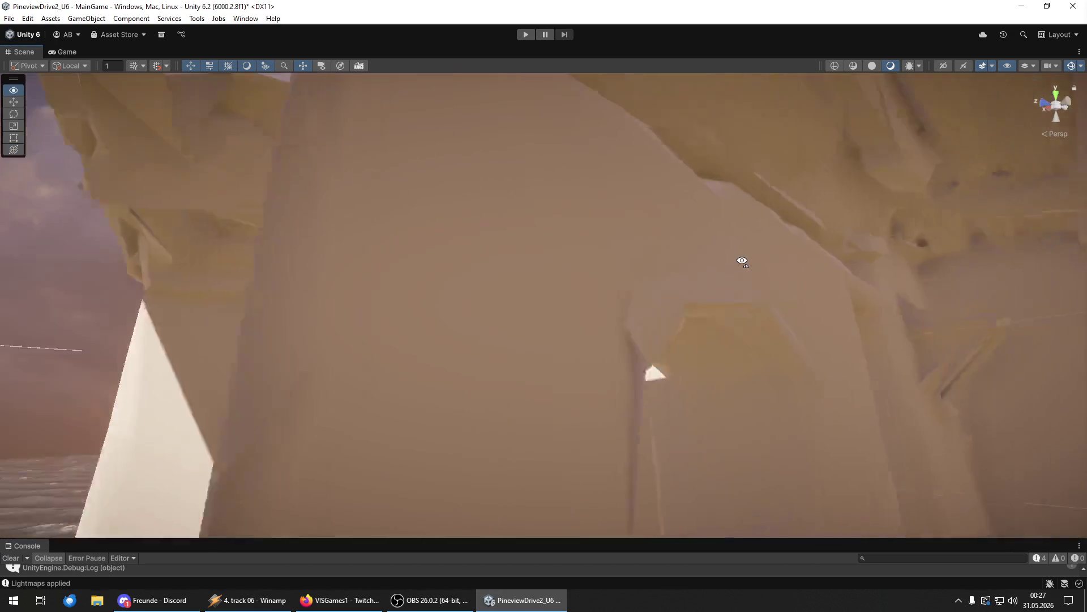
{"action": "mouse_move", "coordinate": [738, 208]}
{"action": "left_mouse_down"}
{"action": "mouse_move", "coordinate": [728, 417]}
{"action": "mouse_move", "coordinate": [716, 323]}
{"action": "mouse_move", "coordinate": [825, 243]}
{"action": "mouse_move", "coordinate": [863, 163]}
{"action": "mouse_move", "coordinate": [777, 298]}
{"action": "mouse_move", "coordinate": [678, 338]}
{"action": "mouse_move", "coordinate": [572, 301]}
{"action": "mouse_move", "coordinate": [546, 305]}
{"action": "mouse_move", "coordinate": [751, 311]}
{"action": "left_mouse_up"}
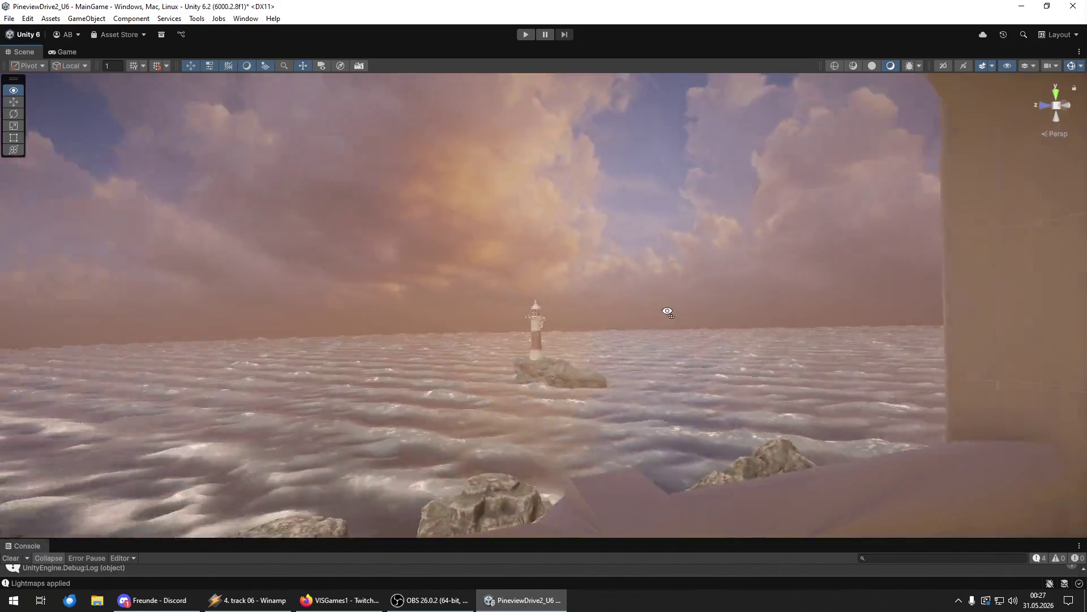
{"action": "mouse_move", "coordinate": [668, 312]}
{"action": "left_mouse_down"}
{"action": "mouse_move", "coordinate": [502, 313]}
{"action": "mouse_move", "coordinate": [673, 317]}
{"action": "mouse_move", "coordinate": [646, 307]}
{"action": "mouse_move", "coordinate": [828, 331]}
{"action": "mouse_move", "coordinate": [915, 408]}
{"action": "mouse_move", "coordinate": [980, 502]}
{"action": "mouse_move", "coordinate": [1029, 303]}
{"action": "mouse_move", "coordinate": [1082, 254]}
{"action": "mouse_move", "coordinate": [15, 255]}
{"action": "mouse_move", "coordinate": [12, 311]}
{"action": "mouse_move", "coordinate": [138, 311]}
{"action": "mouse_move", "coordinate": [196, 325]}
{"action": "mouse_move", "coordinate": [136, 311]}
{"action": "mouse_move", "coordinate": [991, 311]}
{"action": "mouse_move", "coordinate": [519, 327]}
{"action": "mouse_move", "coordinate": [511, 340]}
{"action": "mouse_move", "coordinate": [553, 361]}
{"action": "mouse_move", "coordinate": [524, 407]}
{"action": "left_mouse_up"}
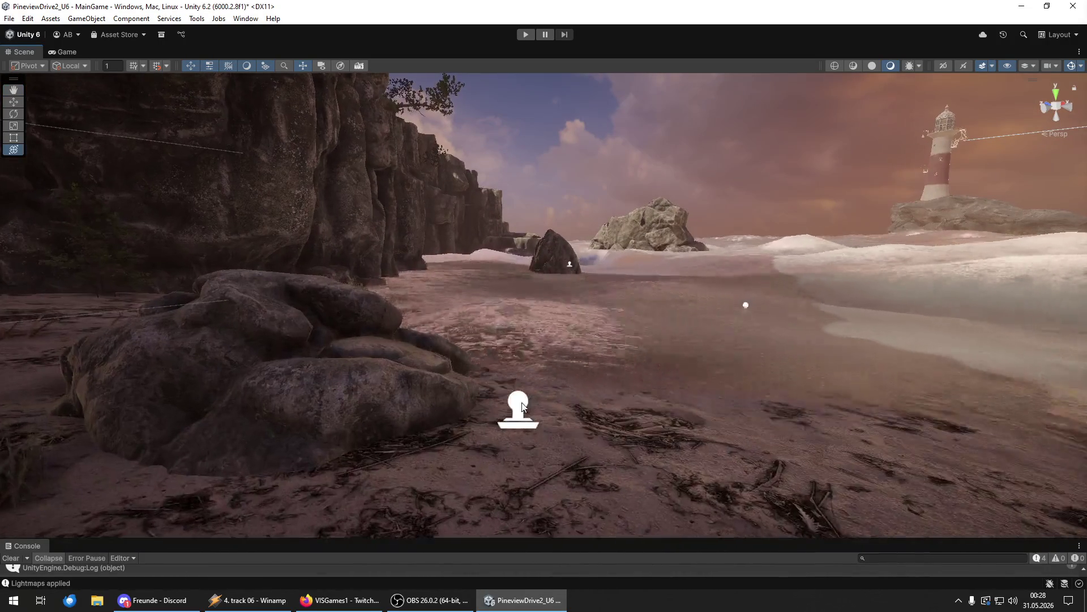
- Inspect the player spawn point on the beach, then fly along the beach toward the shack and sea
{"action": "left_click", "coordinate": [524, 406]}
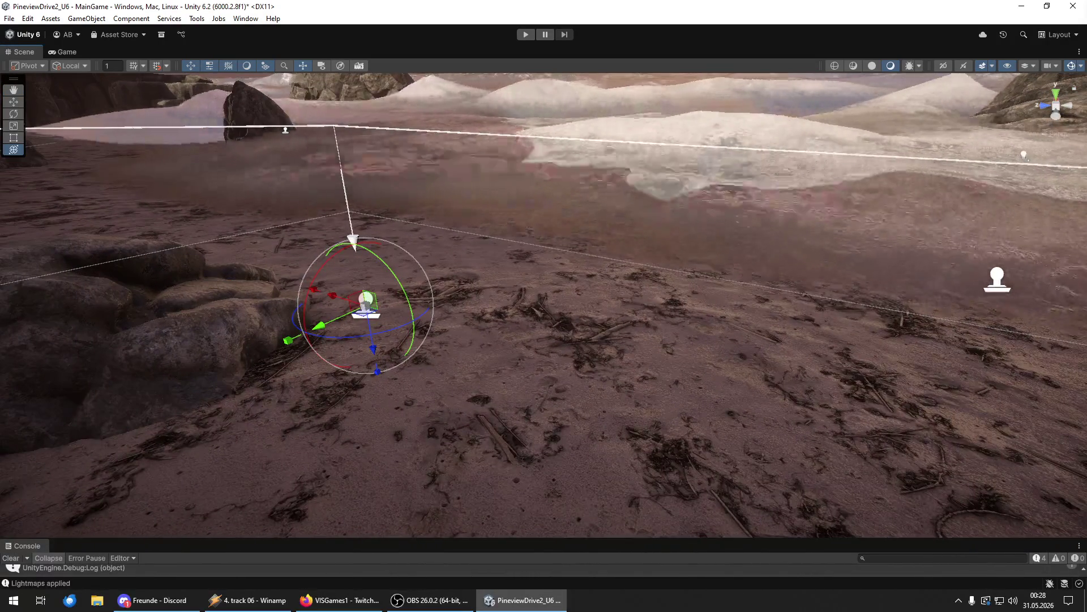
{"action": "left_click", "coordinate": [482, 169]}
{"action": "mouse_move", "coordinate": [482, 168]}
{"action": "left_mouse_down"}
{"action": "mouse_move", "coordinate": [459, 304]}
{"action": "mouse_move", "coordinate": [688, 275]}
{"action": "mouse_move", "coordinate": [687, 253]}
{"action": "mouse_move", "coordinate": [675, 257]}
{"action": "mouse_move", "coordinate": [731, 230]}
{"action": "mouse_move", "coordinate": [719, 226]}
{"action": "left_mouse_up"}
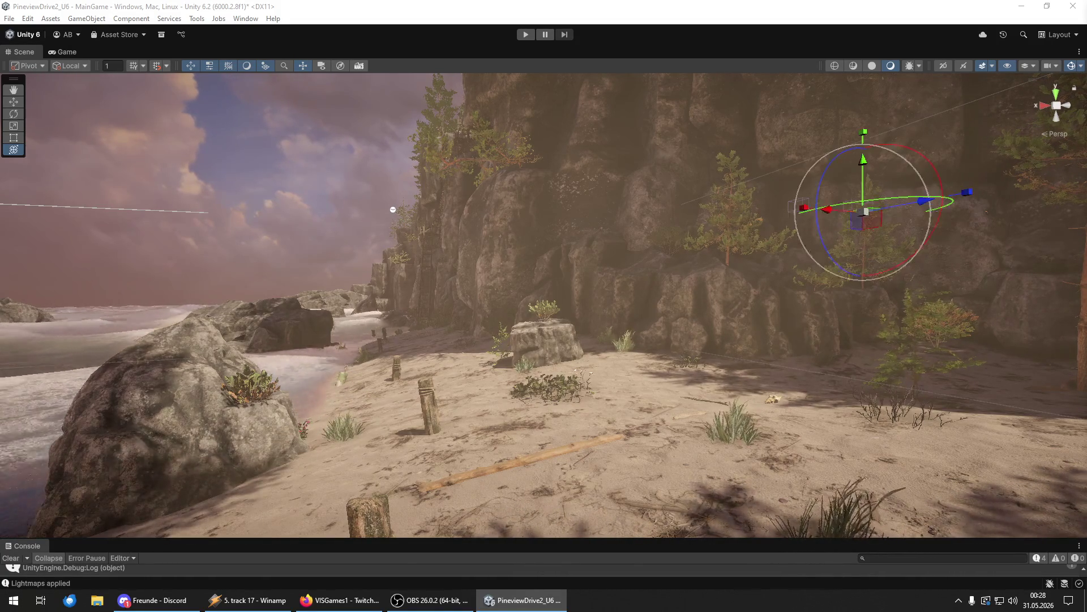
{"action": "key", "text": "w"}
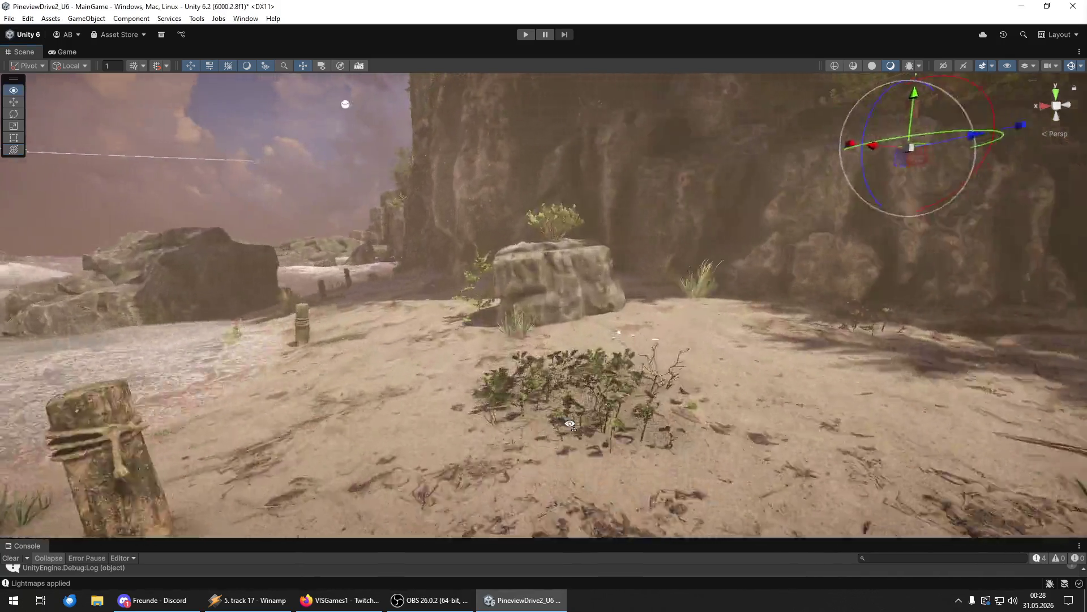
{"action": "mouse_move", "coordinate": [393, 209]}
{"action": "left_mouse_down"}
{"action": "mouse_move", "coordinate": [172, 250]}
{"action": "mouse_move", "coordinate": [305, 293]}
{"action": "mouse_move", "coordinate": [134, 304]}
{"action": "mouse_move", "coordinate": [223, 402]}
{"action": "mouse_move", "coordinate": [351, 413]}
{"action": "mouse_move", "coordinate": [90, 392]}
{"action": "mouse_move", "coordinate": [337, 258]}
{"action": "mouse_move", "coordinate": [376, 308]}
{"action": "mouse_move", "coordinate": [648, 318]}
{"action": "mouse_move", "coordinate": [841, 390]}
{"action": "mouse_move", "coordinate": [903, 391]}
{"action": "mouse_move", "coordinate": [904, 402]}
{"action": "mouse_move", "coordinate": [775, 385]}
{"action": "left_mouse_up"}
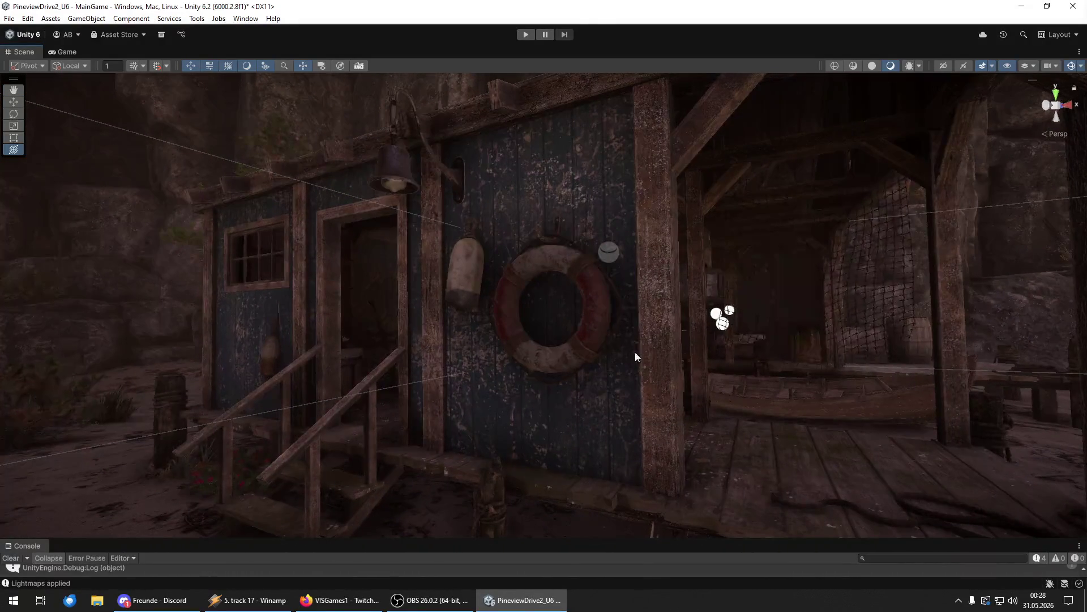
- Select the life ring and fly far and near to watch its LOD level change, then turn toward the starfish wall
{"action": "left_click", "coordinate": [595, 315]}
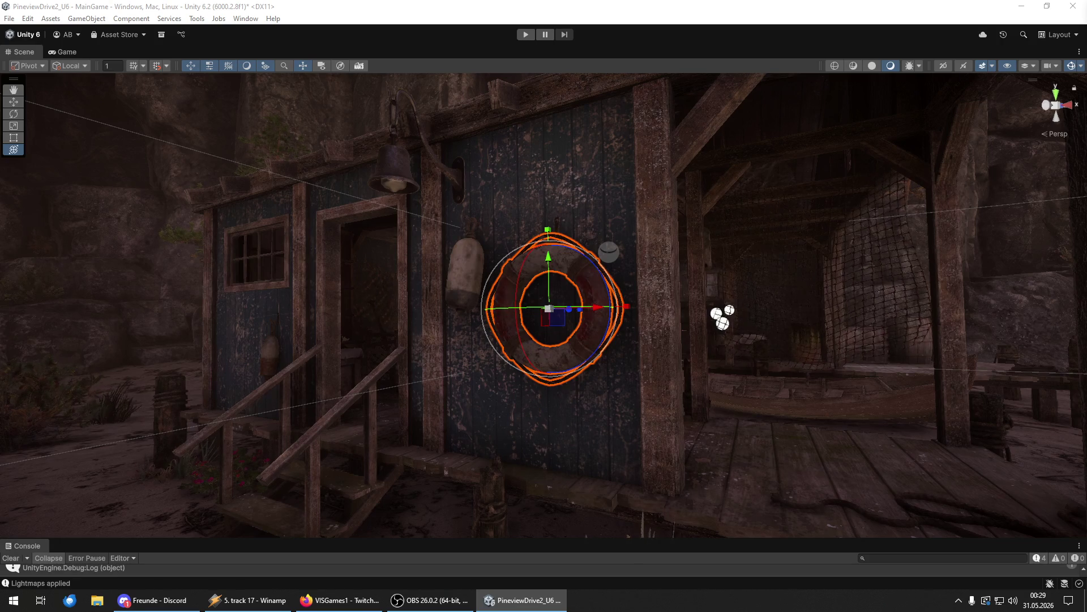
{"action": "key", "text": "s"}
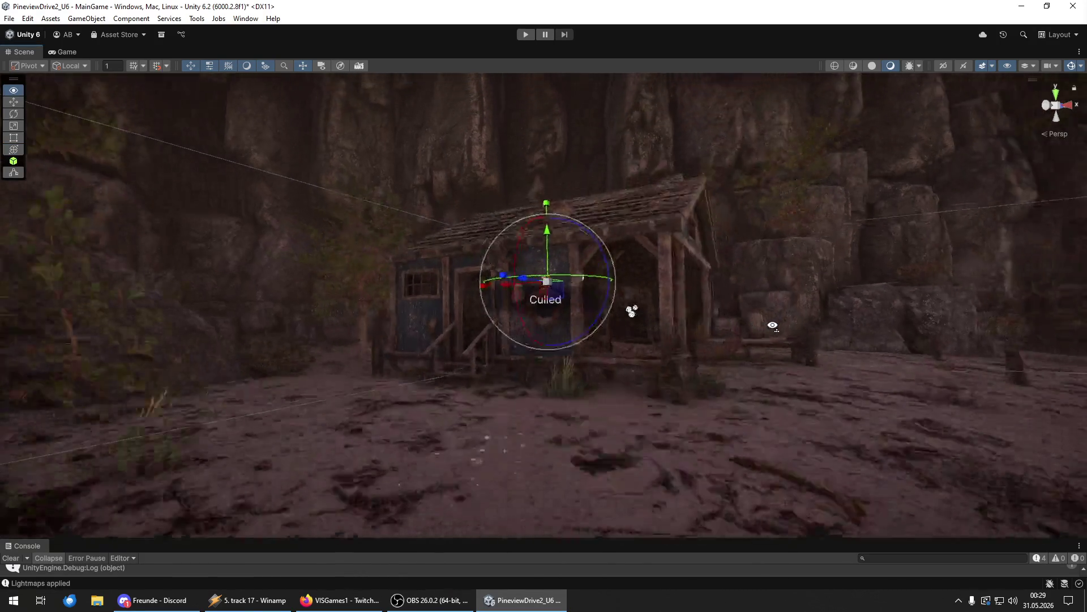
{"action": "key", "text": "f"}
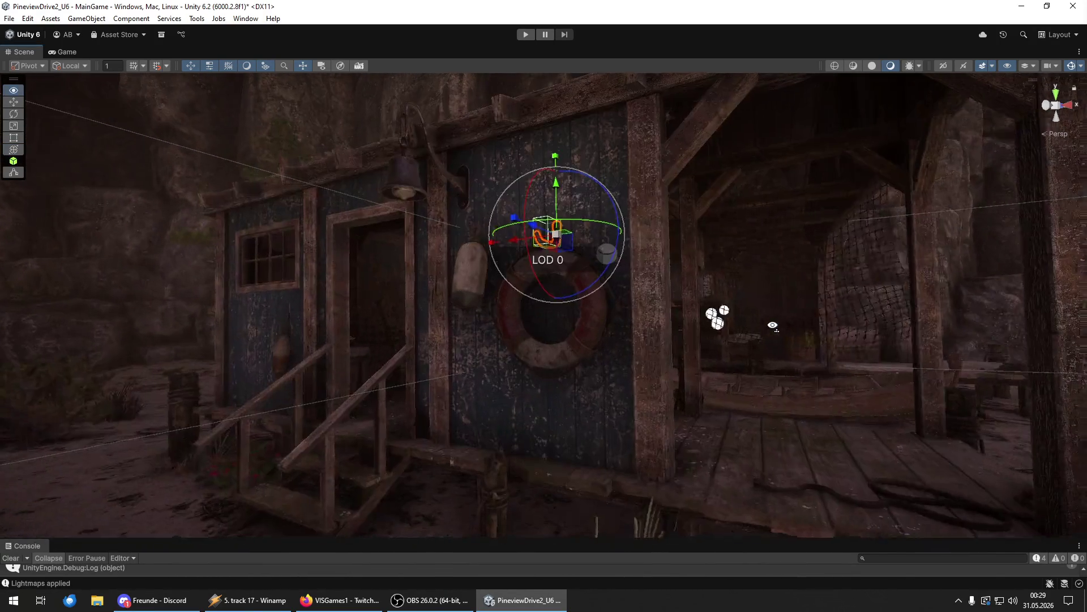
{"action": "key", "text": "s"}
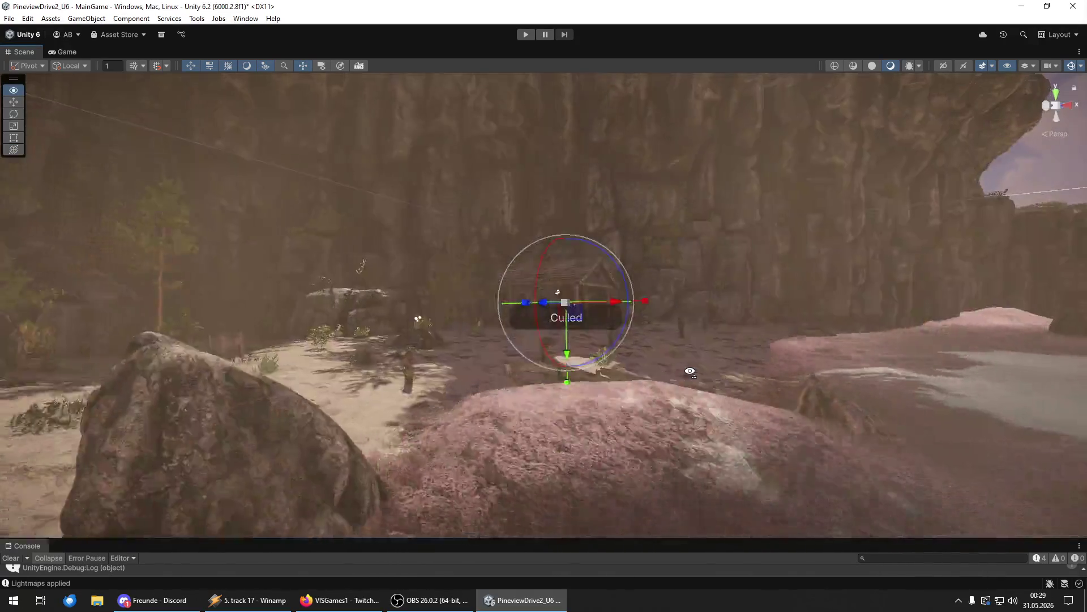
{"action": "key", "text": "f"}
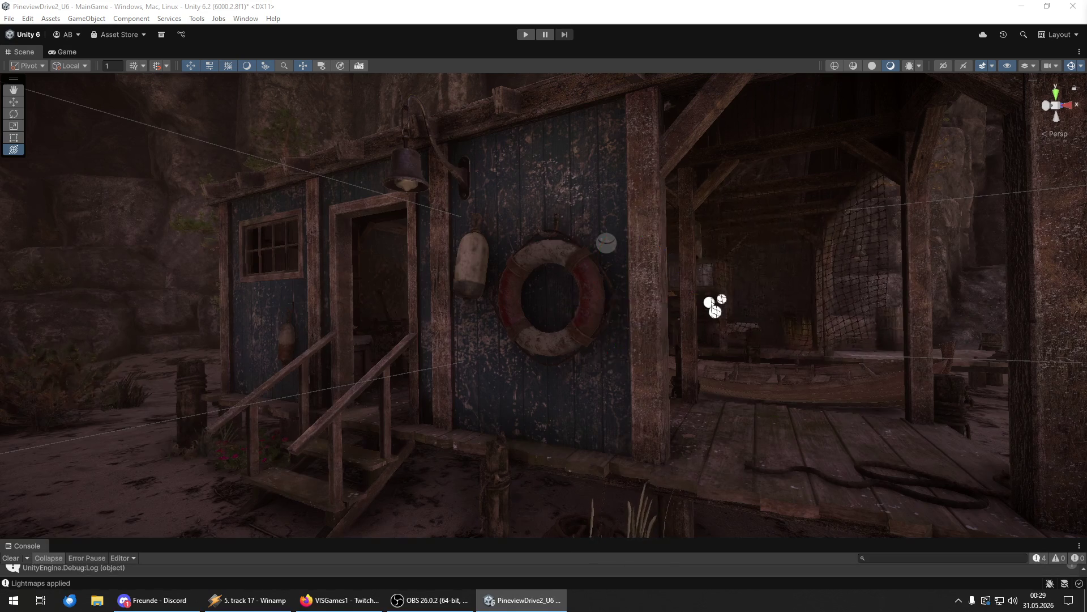
{"action": "mouse_move", "coordinate": [596, 361]}
{"action": "left_mouse_down"}
{"action": "mouse_move", "coordinate": [342, 359]}
{"action": "mouse_move", "coordinate": [490, 368]}
{"action": "mouse_move", "coordinate": [429, 374]}
{"action": "mouse_move", "coordinate": [503, 354]}
{"action": "mouse_move", "coordinate": [420, 338]}
{"action": "mouse_move", "coordinate": [504, 417]}
{"action": "mouse_move", "coordinate": [179, 353]}
{"action": "mouse_move", "coordinate": [772, 364]}
{"action": "mouse_move", "coordinate": [770, 347]}
{"action": "mouse_move", "coordinate": [763, 445]}
{"action": "mouse_move", "coordinate": [629, 393]}
{"action": "mouse_move", "coordinate": [633, 345]}
{"action": "mouse_move", "coordinate": [720, 337]}
{"action": "mouse_move", "coordinate": [724, 376]}
{"action": "mouse_move", "coordinate": [511, 375]}
{"action": "left_mouse_up"}
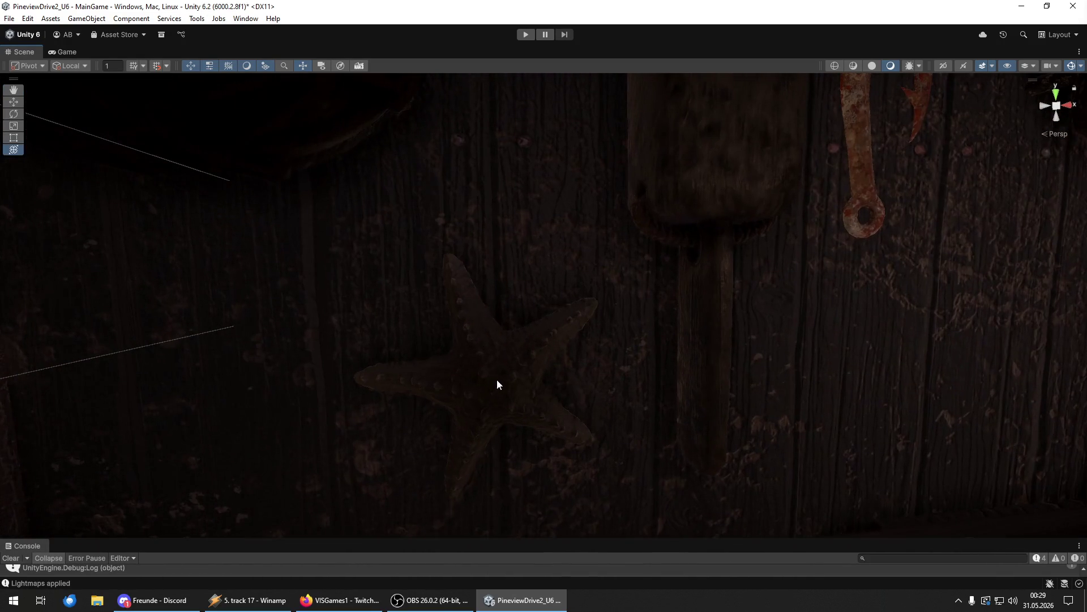
- Switch the Scene view to the lighting Contributors / Receivers view and frame the starfish close up
{"action": "left_click", "coordinate": [923, 65]}
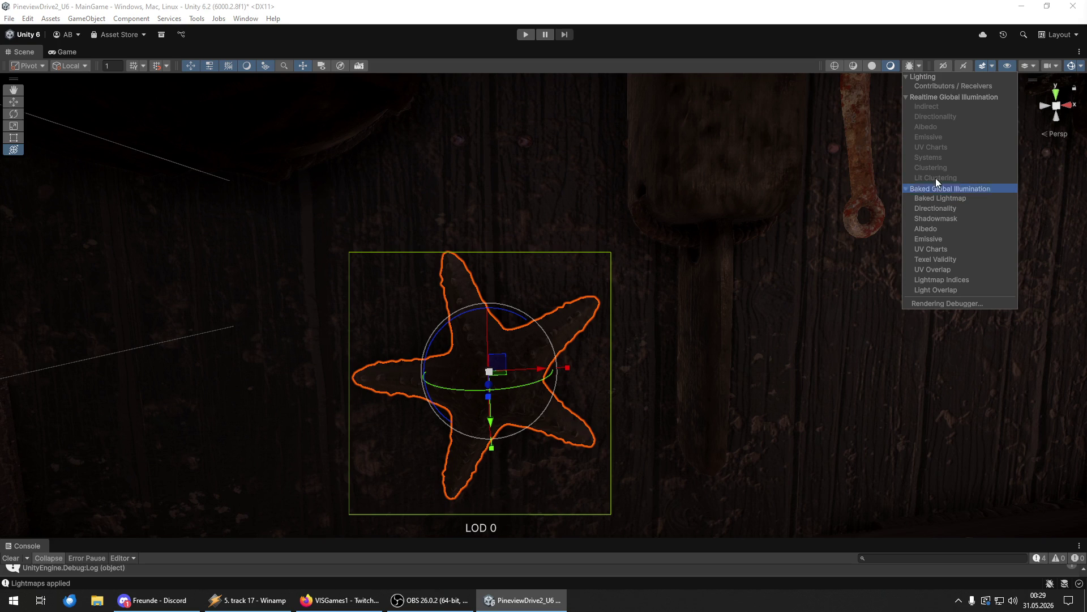
{"action": "left_click", "coordinate": [939, 87]}
{"action": "left_click_drag", "start_coordinate": [705, 310], "coordinate": [570, 307]}
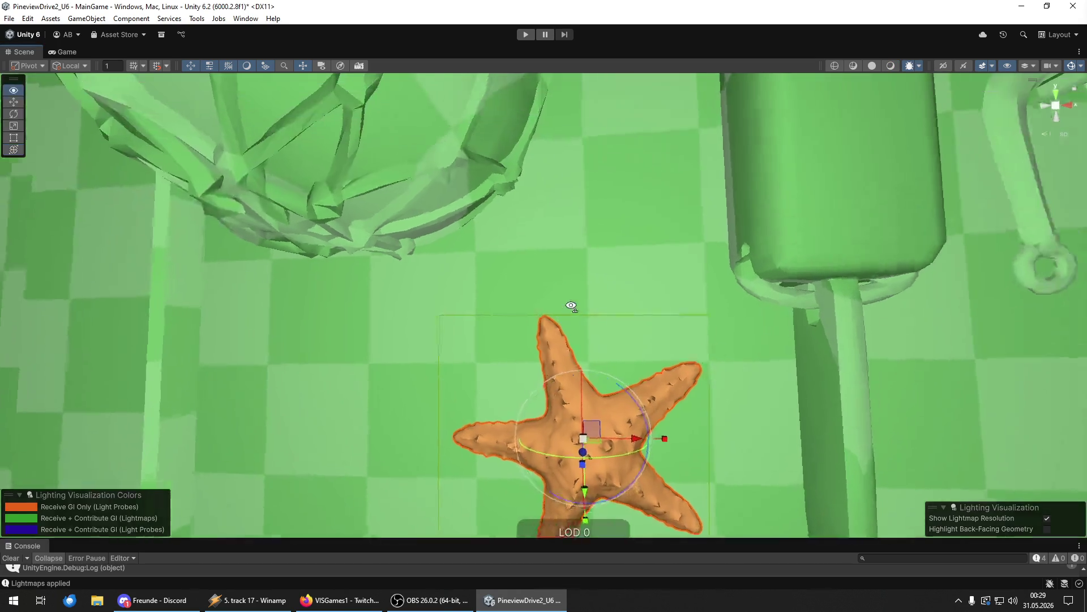
{"action": "key", "text": "f"}
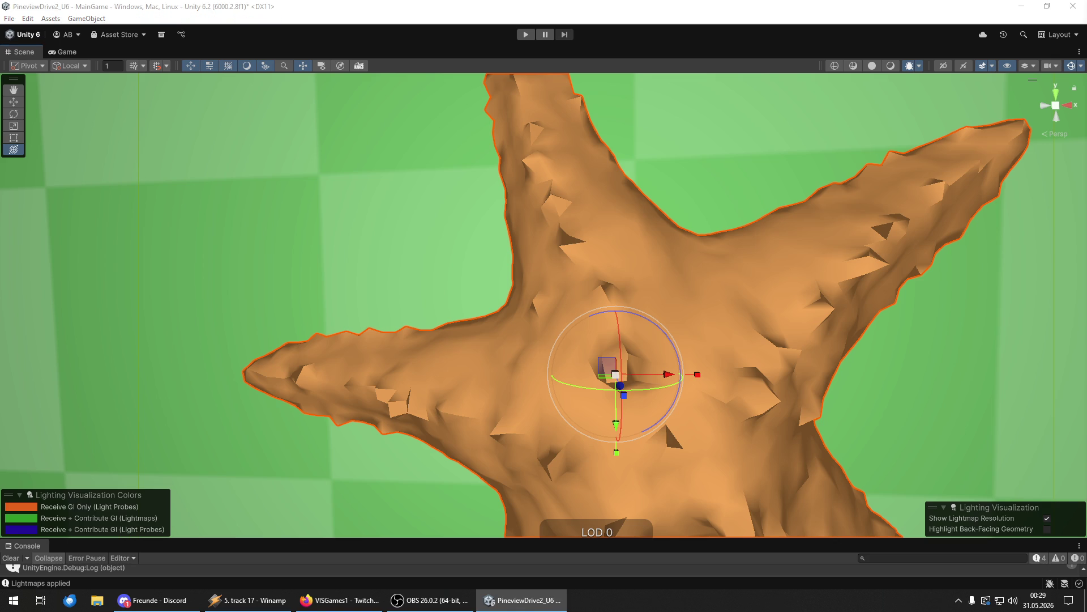
- Fly back and forth around the starfish shelf, then set the Scene draw mode back to Shaded
{"action": "key", "text": "s"}
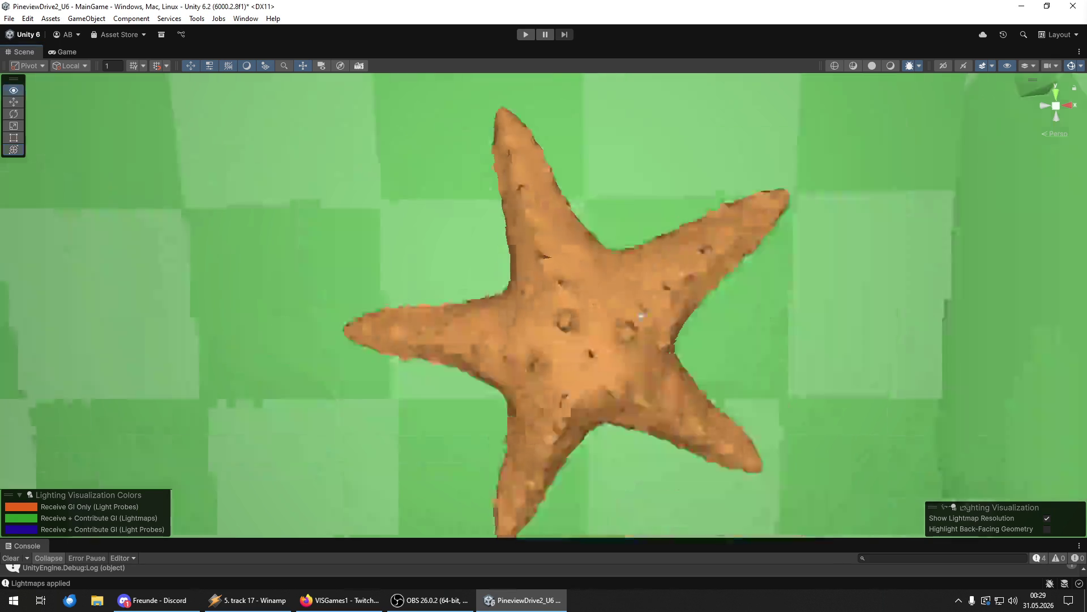
{"action": "key", "text": "w"}
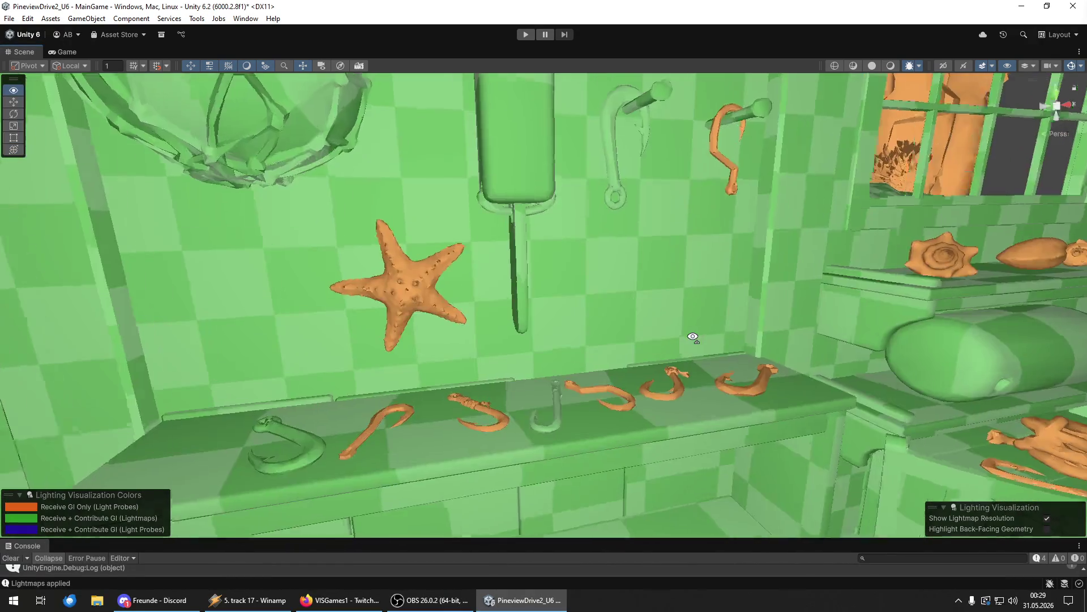
{"action": "key", "text": "s"}
{"action": "key", "text": "w"}
{"action": "key", "text": "s"}
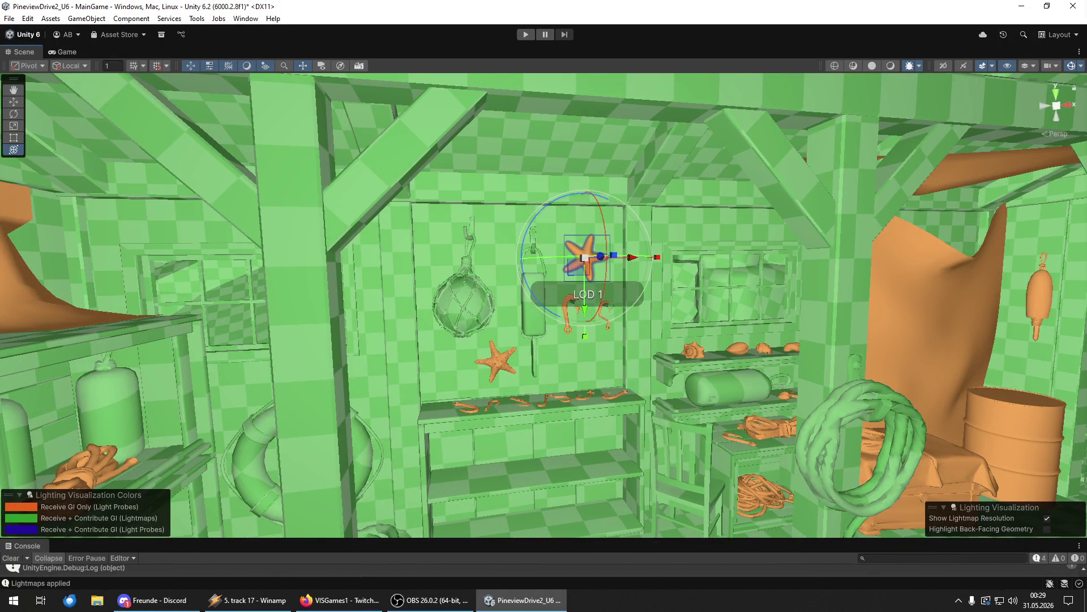
{"action": "left_click", "coordinate": [919, 66]}
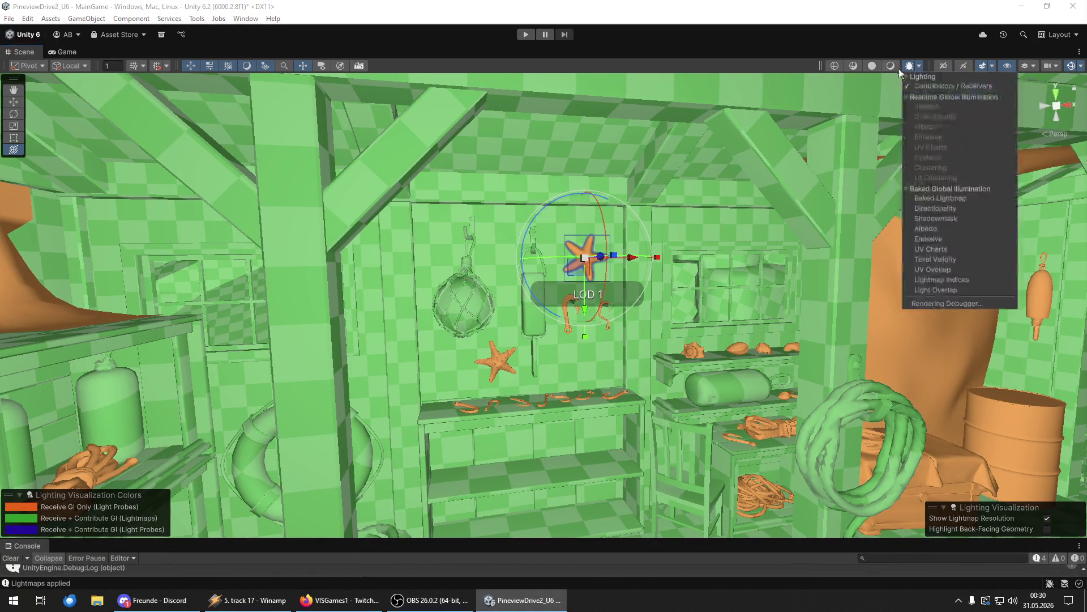
{"action": "left_click", "coordinate": [895, 66]}
- Fly out of the hut along the beach past the stairs to the cliff walkway facing the lighthouse
{"action": "key", "text": "s"}
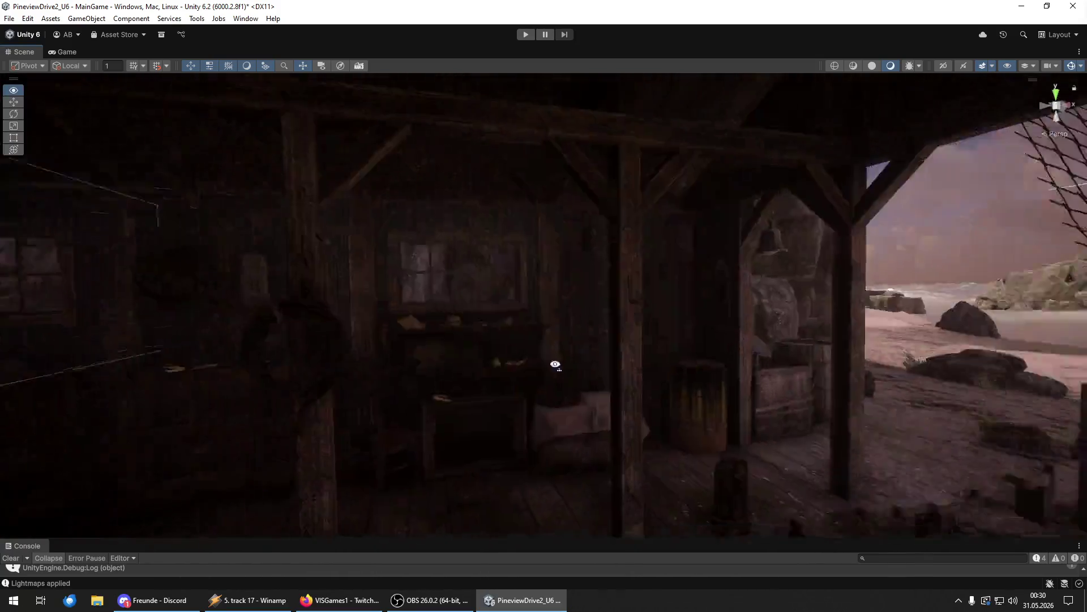
{"action": "mouse_move", "coordinate": [555, 364]}
{"action": "left_mouse_down"}
{"action": "mouse_move", "coordinate": [37, 369]}
{"action": "mouse_move", "coordinate": [1053, 368]}
{"action": "mouse_move", "coordinate": [1004, 368]}
{"action": "left_mouse_up"}
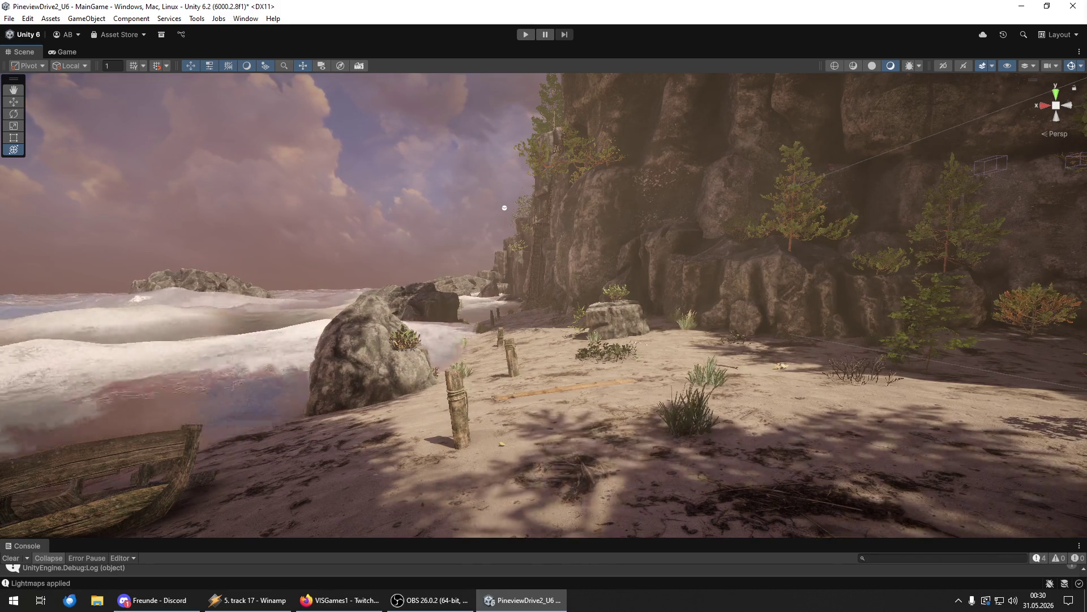
{"action": "key", "text": "w"}
{"action": "mouse_move", "coordinate": [917, 334]}
{"action": "left_mouse_down"}
{"action": "mouse_move", "coordinate": [885, 327]}
{"action": "mouse_move", "coordinate": [1003, 330]}
{"action": "mouse_move", "coordinate": [912, 177]}
{"action": "mouse_move", "coordinate": [453, 215]}
{"action": "mouse_move", "coordinate": [20, 224]}
{"action": "mouse_move", "coordinate": [238, 316]}
{"action": "mouse_move", "coordinate": [252, 300]}
{"action": "mouse_move", "coordinate": [248, 386]}
{"action": "left_mouse_up"}
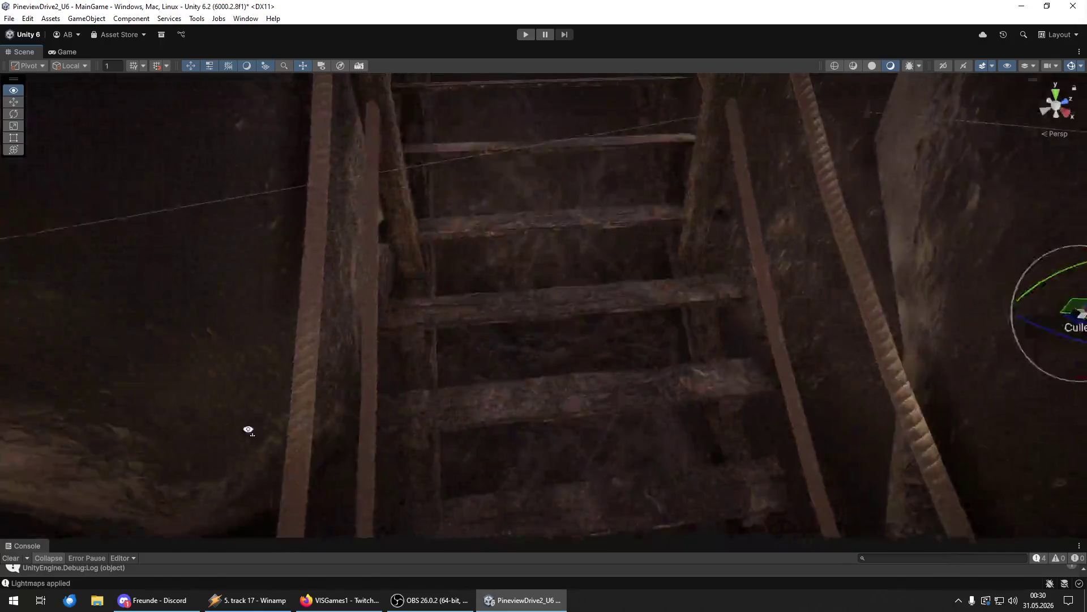
{"action": "mouse_move", "coordinate": [248, 430]}
{"action": "left_mouse_down"}
{"action": "mouse_move", "coordinate": [377, 260]}
{"action": "mouse_move", "coordinate": [321, 223]}
{"action": "mouse_move", "coordinate": [486, 345]}
{"action": "mouse_move", "coordinate": [738, 440]}
{"action": "mouse_move", "coordinate": [476, 299]}
{"action": "mouse_move", "coordinate": [486, 335]}
{"action": "mouse_move", "coordinate": [604, 536]}
{"action": "mouse_move", "coordinate": [1064, 457]}
{"action": "mouse_move", "coordinate": [12, 430]}
{"action": "mouse_move", "coordinate": [56, 388]}
{"action": "mouse_move", "coordinate": [420, 294]}
{"action": "mouse_move", "coordinate": [687, 330]}
{"action": "mouse_move", "coordinate": [708, 363]}
{"action": "left_mouse_up"}
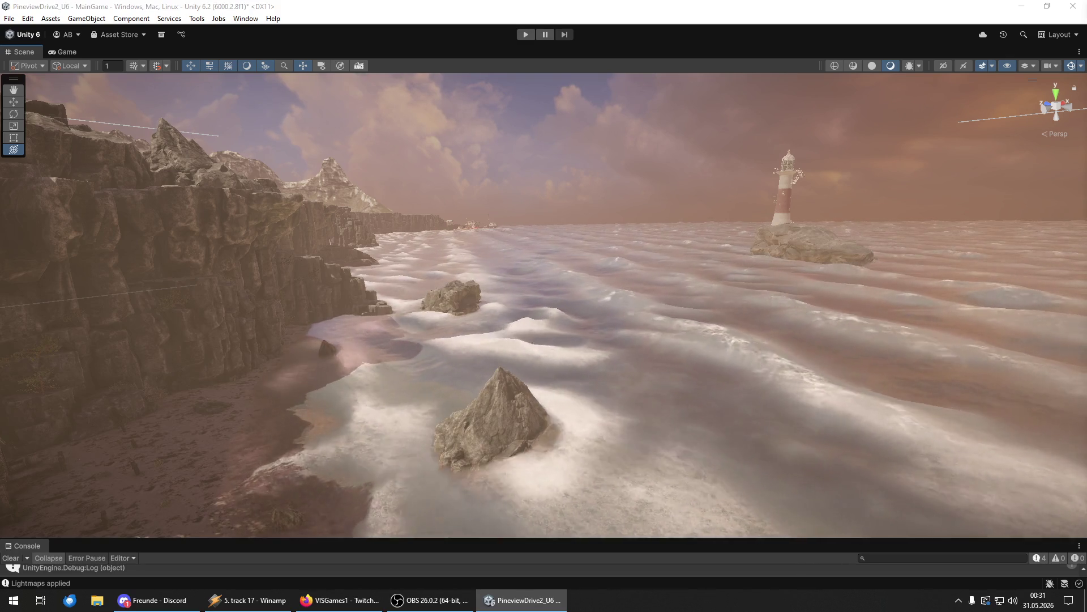
- Select the lake spline to view its shore points, dismiss its handles, and fly to the clifftop boulder clearing
{"action": "left_click", "coordinate": [680, 260]}
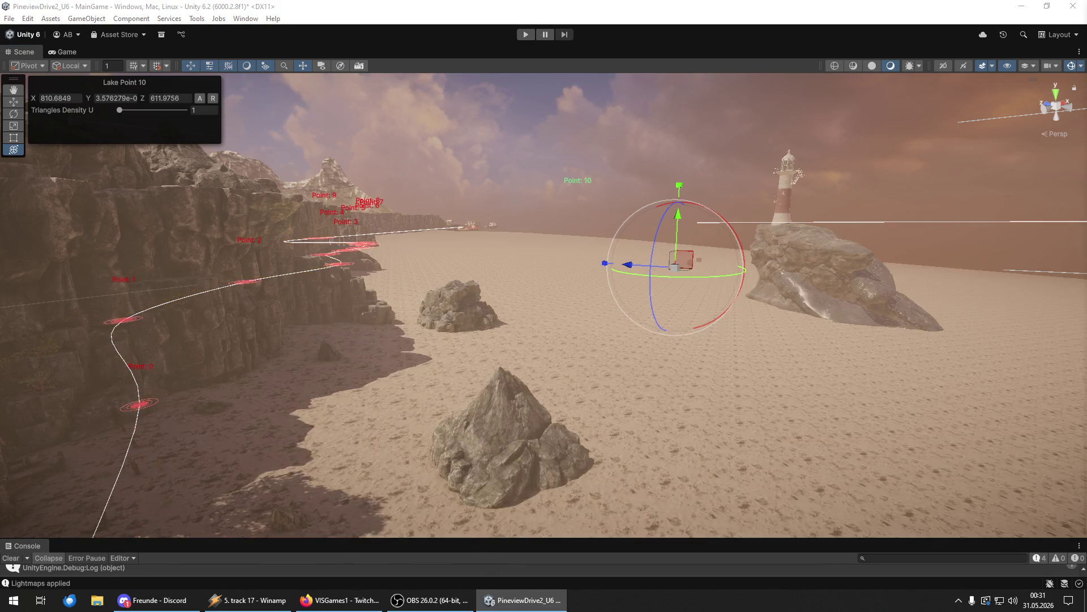
{"action": "key", "text": "Delete"}
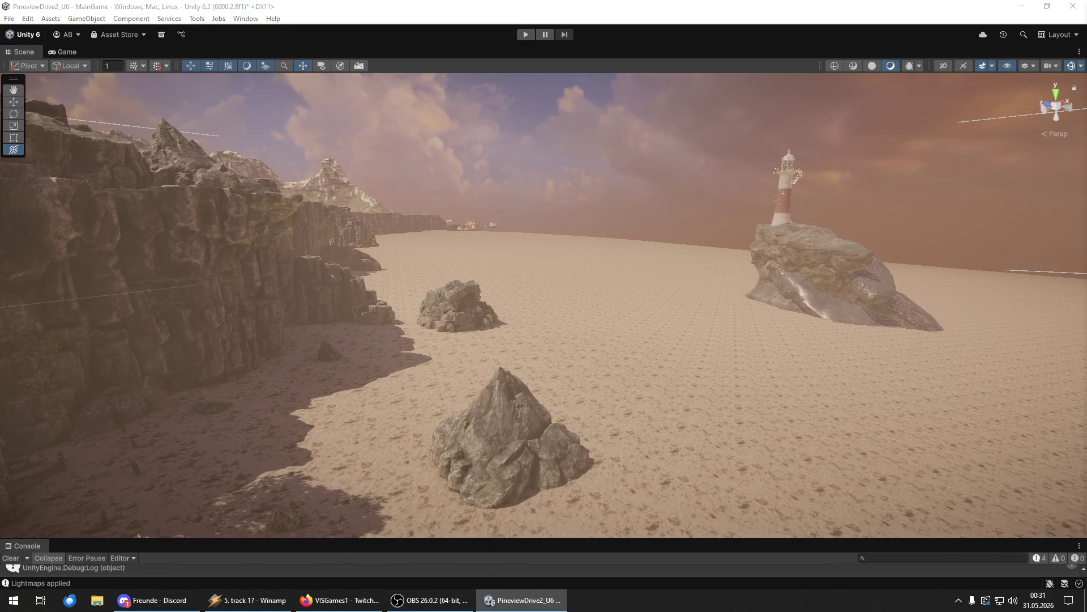
{"action": "mouse_move", "coordinate": [640, 338]}
{"action": "left_mouse_down"}
{"action": "mouse_move", "coordinate": [330, 332]}
{"action": "mouse_move", "coordinate": [321, 342]}
{"action": "mouse_move", "coordinate": [42, 230]}
{"action": "mouse_move", "coordinate": [1030, 188]}
{"action": "mouse_move", "coordinate": [32, 304]}
{"action": "mouse_move", "coordinate": [987, 104]}
{"action": "left_mouse_up"}
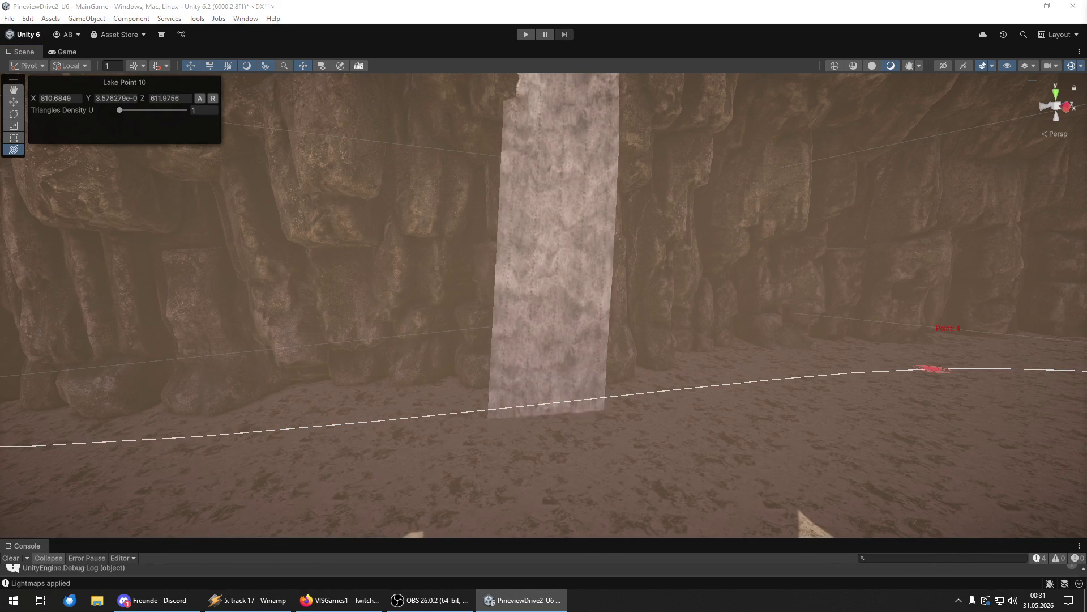
{"action": "mouse_move", "coordinate": [791, 188]}
{"action": "left_mouse_down"}
{"action": "mouse_move", "coordinate": [167, 118]}
{"action": "mouse_move", "coordinate": [294, 174]}
{"action": "mouse_move", "coordinate": [246, 76]}
{"action": "mouse_move", "coordinate": [256, 46]}
{"action": "mouse_move", "coordinate": [317, 83]}
{"action": "mouse_move", "coordinate": [328, 143]}
{"action": "left_mouse_up"}
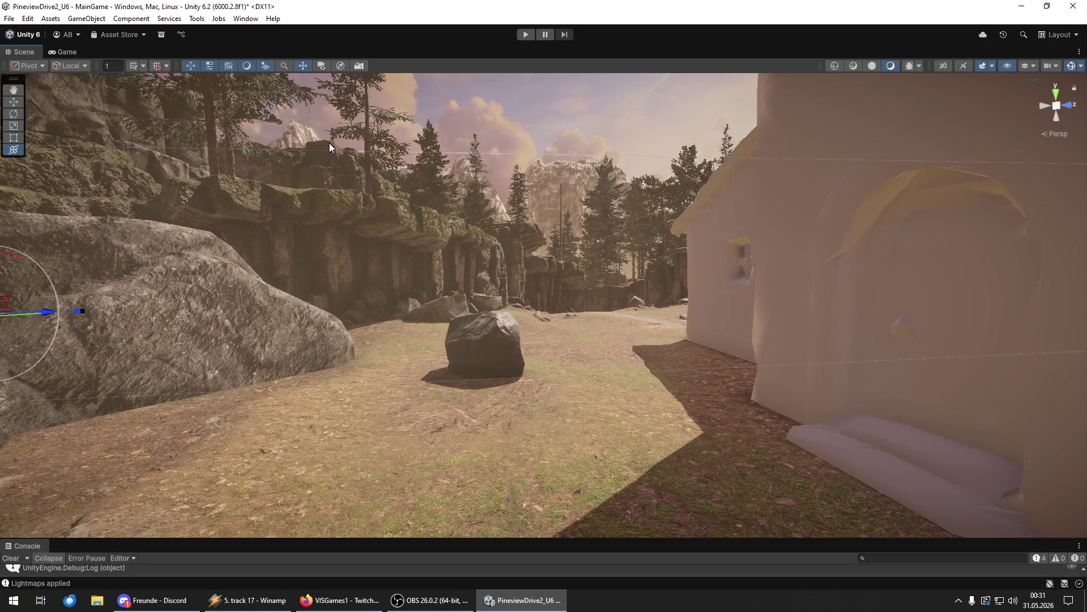
- Fly past the dark boulder and white house onto the dirt path between the rock walls
{"action": "key", "text": "w"}
{"action": "mouse_move", "coordinate": [328, 144]}
{"action": "left_mouse_down"}
{"action": "mouse_move", "coordinate": [408, 304]}
{"action": "mouse_move", "coordinate": [780, 311]}
{"action": "mouse_move", "coordinate": [543, 334]}
{"action": "mouse_move", "coordinate": [298, 418]}
{"action": "mouse_move", "coordinate": [444, 311]}
{"action": "mouse_move", "coordinate": [540, 297]}
{"action": "mouse_move", "coordinate": [429, 329]}
{"action": "mouse_move", "coordinate": [287, 325]}
{"action": "mouse_move", "coordinate": [464, 300]}
{"action": "mouse_move", "coordinate": [854, 275]}
{"action": "mouse_move", "coordinate": [380, 286]}
{"action": "left_mouse_up"}
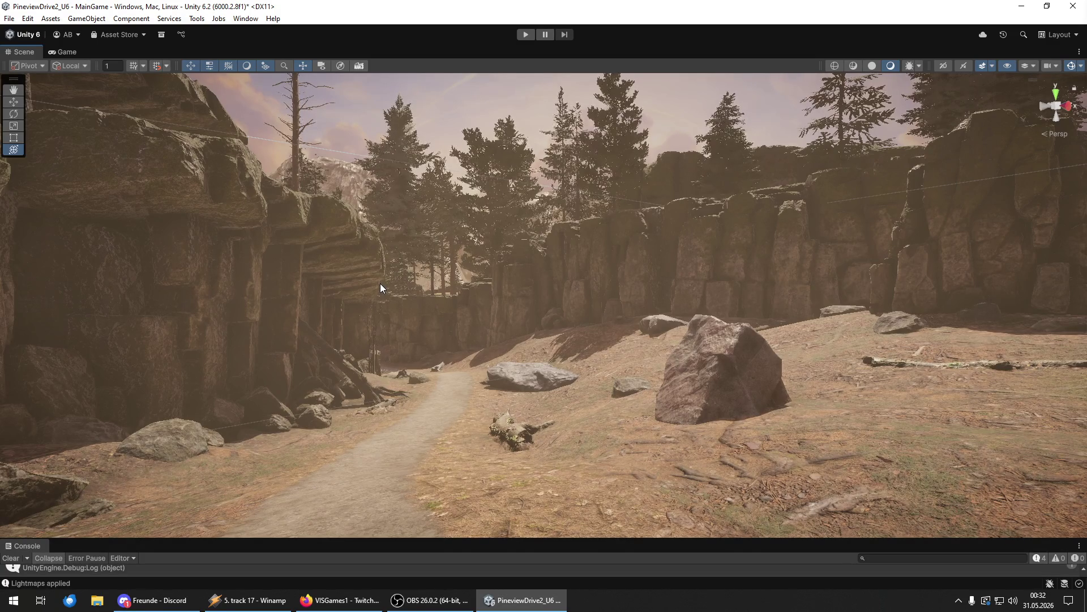
- Continue down the canyon path until the fallen log and distant rock archway come into view
{"action": "key", "text": "w"}
{"action": "mouse_move", "coordinate": [379, 286]}
{"action": "left_mouse_down"}
{"action": "mouse_move", "coordinate": [572, 354]}
{"action": "mouse_move", "coordinate": [561, 396]}
{"action": "mouse_move", "coordinate": [493, 396]}
{"action": "mouse_move", "coordinate": [443, 371]}
{"action": "mouse_move", "coordinate": [493, 343]}
{"action": "mouse_move", "coordinate": [519, 360]}
{"action": "mouse_move", "coordinate": [1023, 347]}
{"action": "mouse_move", "coordinate": [1011, 364]}
{"action": "mouse_move", "coordinate": [1017, 358]}
{"action": "mouse_move", "coordinate": [455, 379]}
{"action": "mouse_move", "coordinate": [475, 379]}
{"action": "mouse_move", "coordinate": [444, 323]}
{"action": "mouse_move", "coordinate": [289, 344]}
{"action": "mouse_move", "coordinate": [1067, 363]}
{"action": "left_mouse_up"}
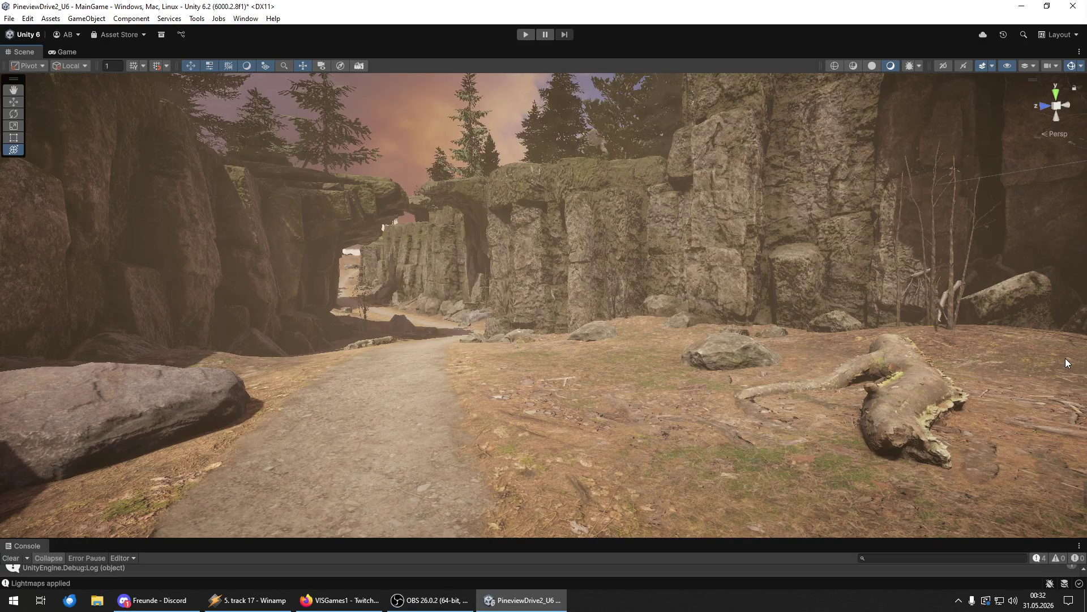
- Fly farther along the canyon path and swing the view around toward the rock tunnel
{"action": "mouse_move", "coordinate": [699, 388]}
{"action": "left_mouse_down"}
{"action": "mouse_move", "coordinate": [487, 385]}
{"action": "mouse_move", "coordinate": [660, 384]}
{"action": "mouse_move", "coordinate": [650, 389]}
{"action": "left_mouse_up"}
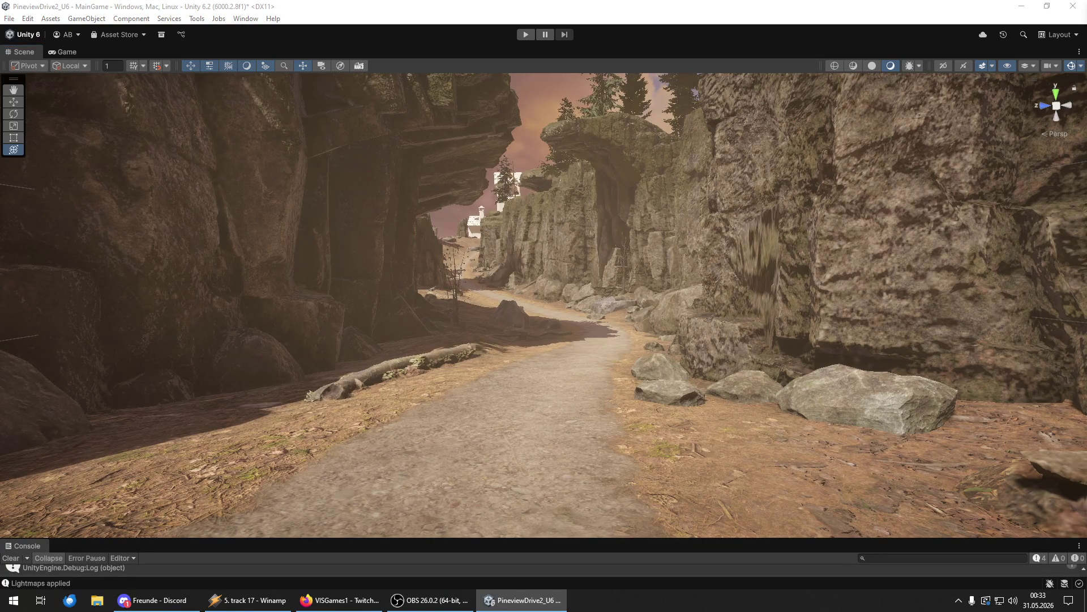
{"action": "mouse_move", "coordinate": [803, 471]}
{"action": "left_mouse_down"}
{"action": "mouse_move", "coordinate": [139, 380]}
{"action": "mouse_move", "coordinate": [988, 383]}
{"action": "mouse_move", "coordinate": [476, 396]}
{"action": "mouse_move", "coordinate": [510, 388]}
{"action": "mouse_move", "coordinate": [751, 415]}
{"action": "left_mouse_up"}
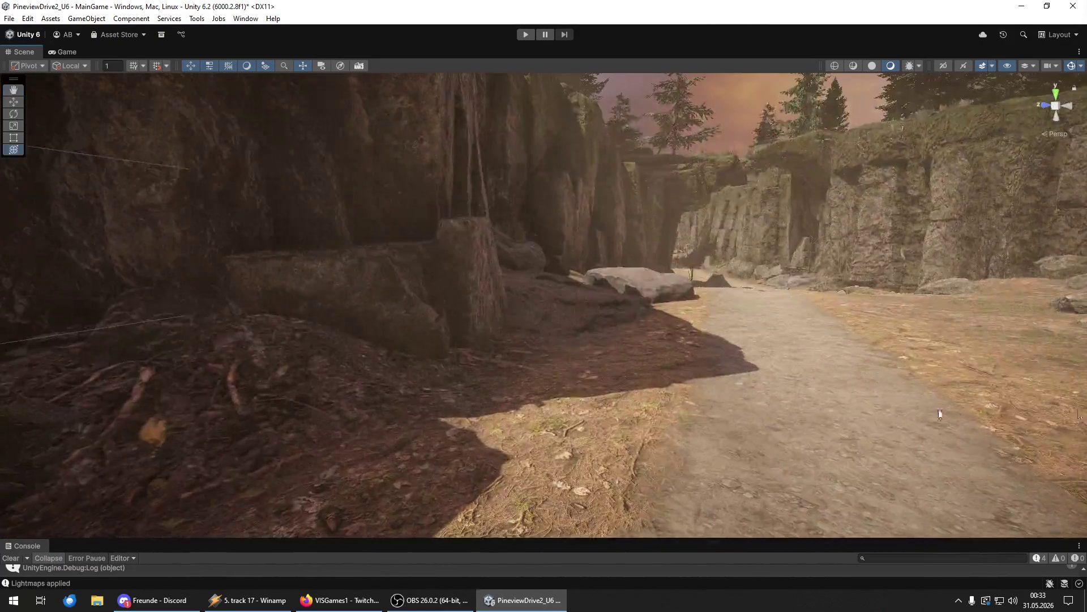
- Select the pine on the canyon path and raise it slightly along its Y axis
{"action": "key", "text": "Right"}
{"action": "left_click", "coordinate": [577, 396]}
{"action": "key", "text": "Down"}
{"action": "key", "text": "Down"}
{"action": "key", "text": "Down"}
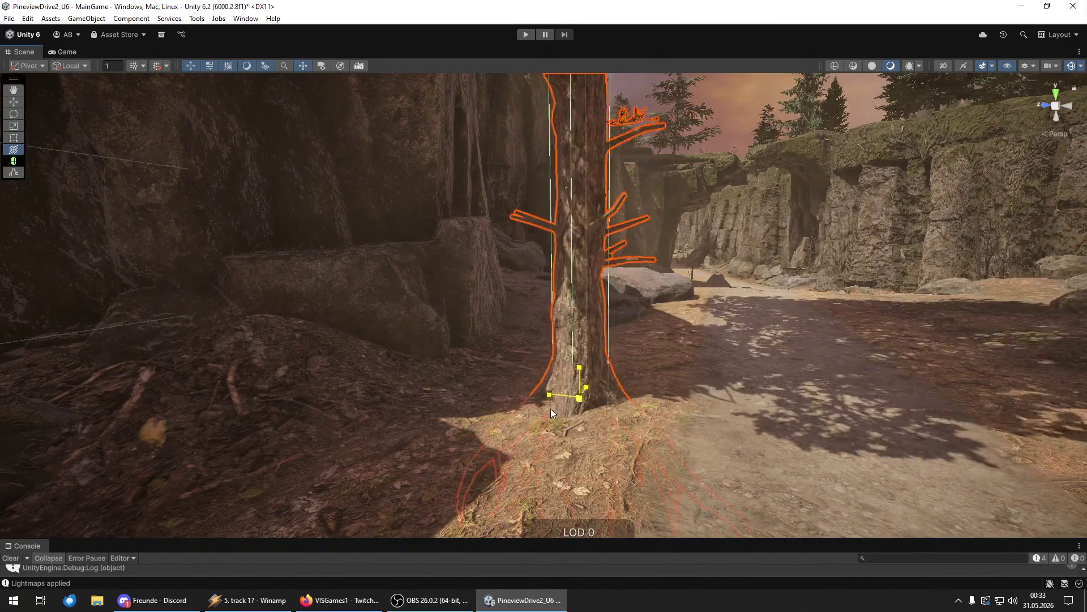
{"action": "key", "text": "w"}
{"action": "left_click_drag", "start_coordinate": [576, 389], "coordinate": [583, 346]}
{"action": "mouse_move", "coordinate": [544, 390]}
{"action": "left_mouse_down"}
{"action": "mouse_move", "coordinate": [535, 367]}
{"action": "mouse_move", "coordinate": [541, 397]}
{"action": "left_mouse_up"}
{"action": "key", "text": "y"}
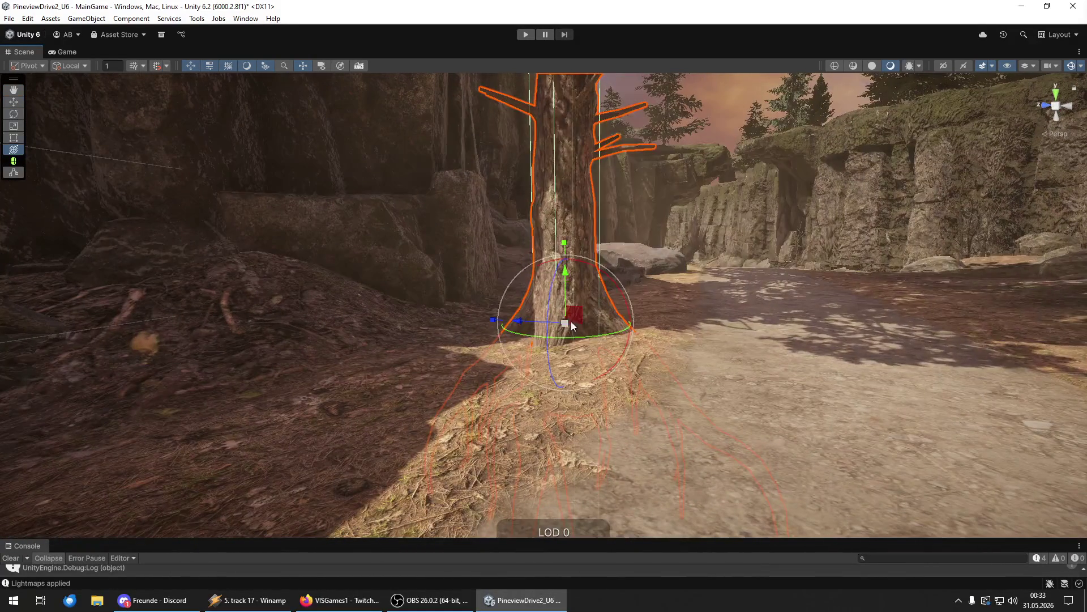
{"action": "mouse_move", "coordinate": [588, 351]}
{"action": "left_mouse_down"}
{"action": "mouse_move", "coordinate": [592, 297]}
{"action": "mouse_move", "coordinate": [609, 290]}
{"action": "left_mouse_up"}
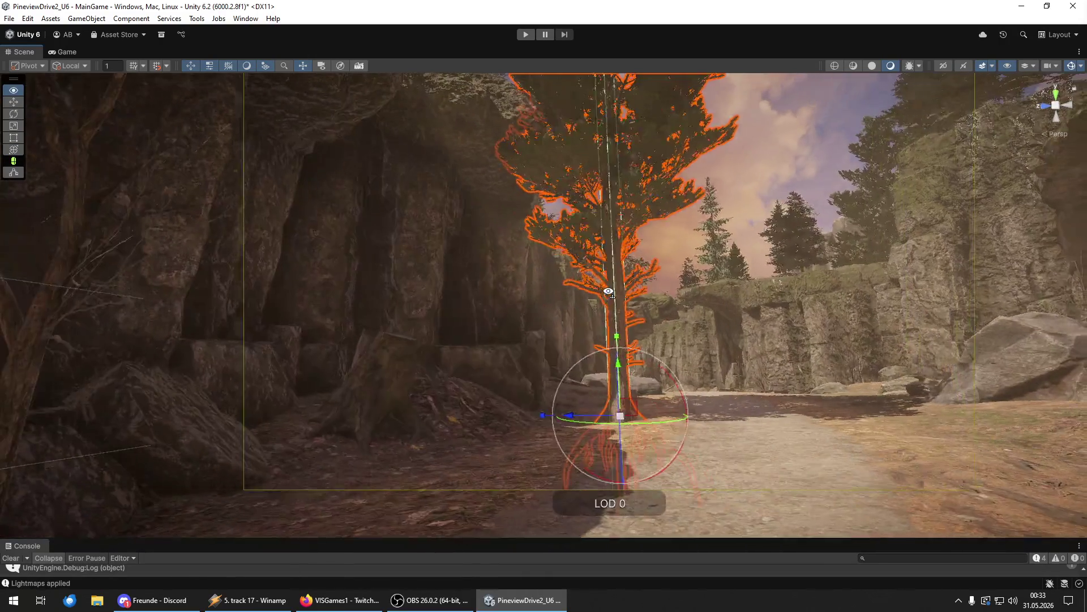
- Delete the tree, undo the deletion, then reselect and frame the restored tree
{"action": "key", "text": "Delete"}
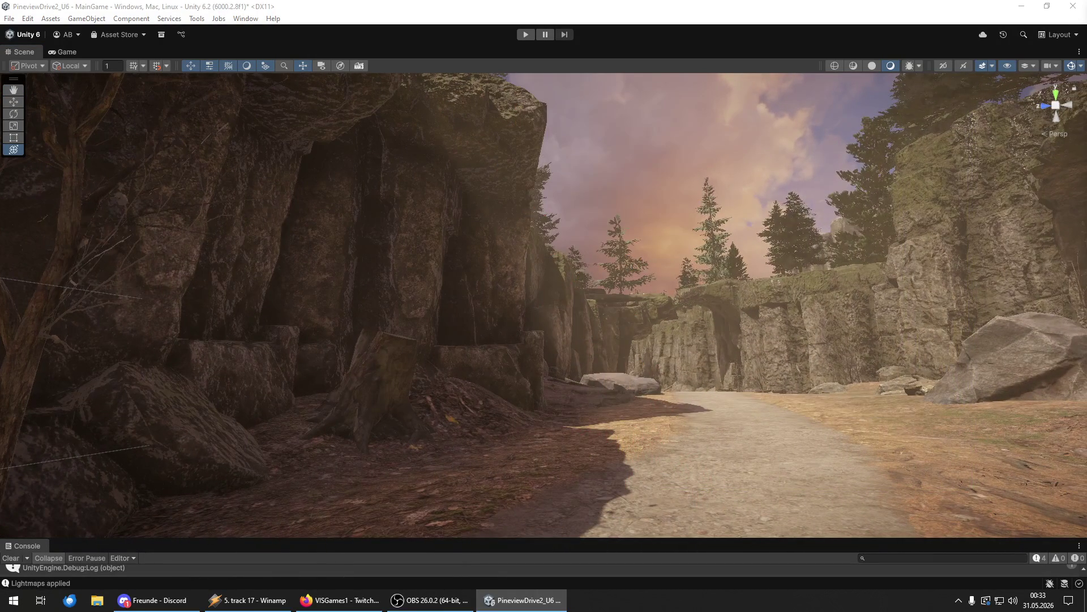
{"action": "key", "text": "ctrl+z"}
{"action": "left_click", "coordinate": [619, 422]}
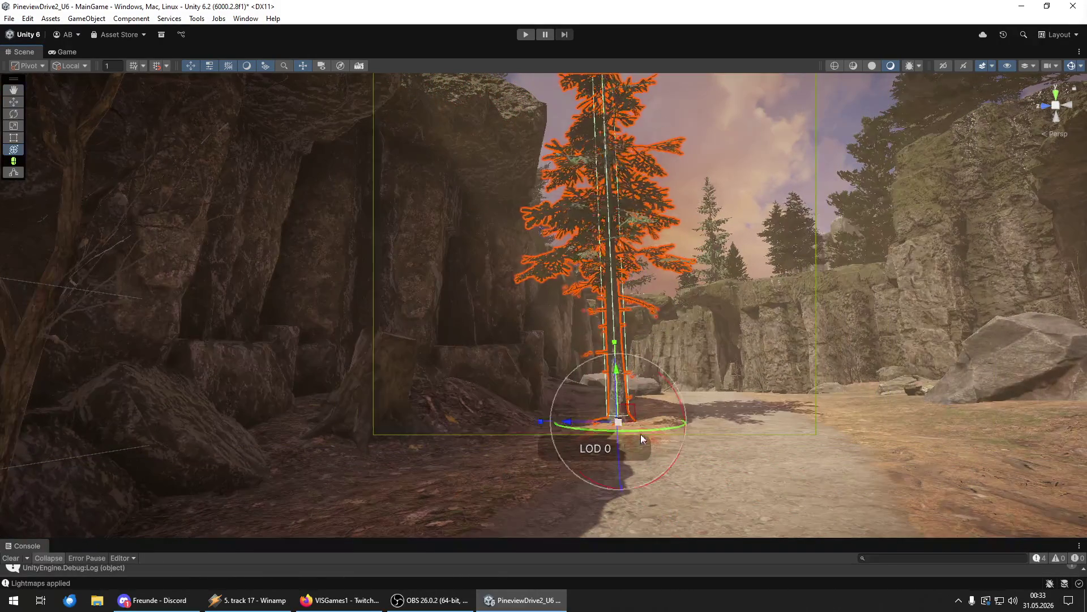
{"action": "key", "text": "f"}
{"action": "key", "text": "w"}
{"action": "mouse_move", "coordinate": [538, 387]}
{"action": "left_mouse_down", "text": "alt"}
{"action": "mouse_move", "coordinate": [608, 390]}
{"action": "mouse_move", "coordinate": [572, 333]}
{"action": "mouse_move", "coordinate": [610, 378]}
{"action": "mouse_move", "coordinate": [607, 345]}
{"action": "mouse_move", "coordinate": [594, 343]}
{"action": "mouse_move", "coordinate": [651, 340]}
{"action": "mouse_move", "coordinate": [637, 336]}
{"action": "mouse_move", "coordinate": [618, 340]}
{"action": "mouse_move", "coordinate": [696, 435]}
{"action": "mouse_move", "coordinate": [776, 420]}
{"action": "mouse_move", "coordinate": [778, 293]}
{"action": "mouse_move", "coordinate": [107, 423]}
{"action": "left_mouse_up", "text": "alt"}
{"action": "key", "text": "e"}
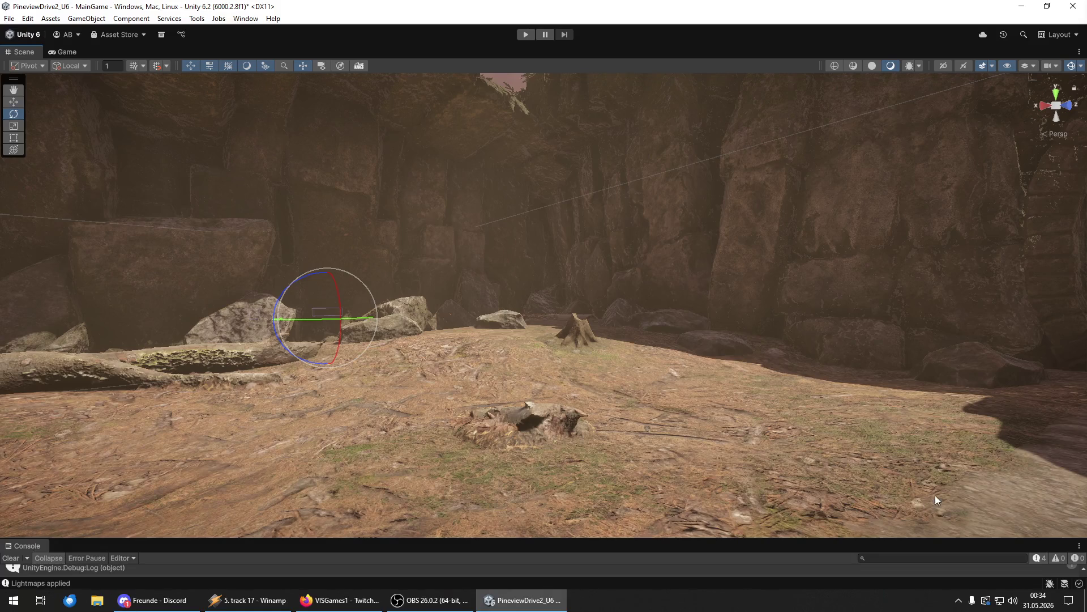
- Select the tree in front and move it over next to the stump
{"action": "left_click_drag", "start_coordinate": [702, 441], "coordinate": [498, 456]}
{"action": "scroll", "coordinate": [514, 364], "scroll_direction": "down", "scroll_amount": 3}
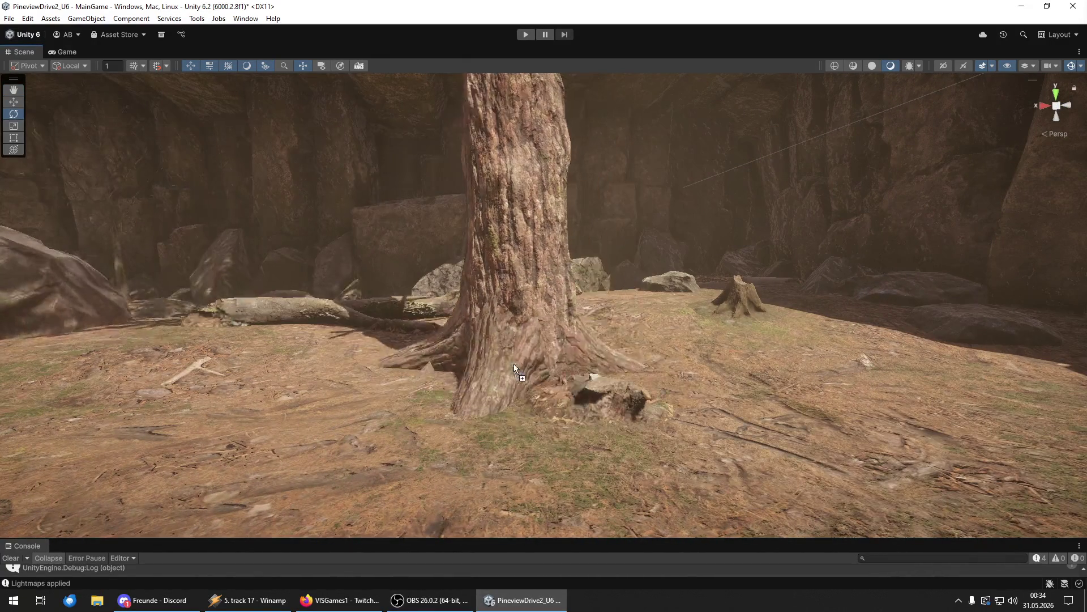
{"action": "left_click", "coordinate": [514, 364]}
{"action": "key", "text": "y"}
{"action": "scroll", "coordinate": [498, 367], "scroll_direction": "down", "scroll_amount": 5}
{"action": "key", "text": "w"}
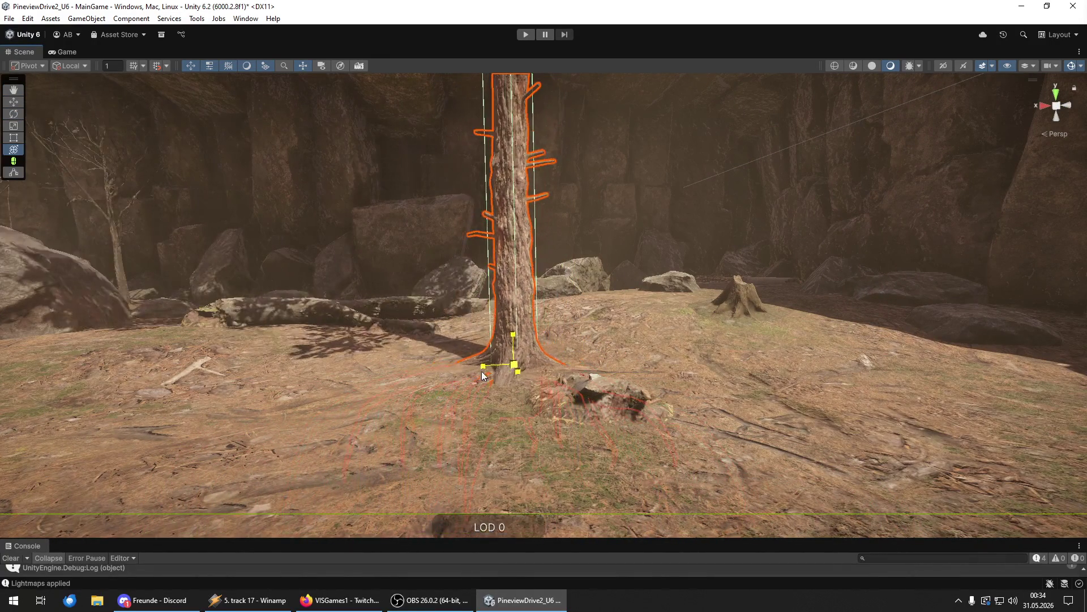
{"action": "mouse_move", "coordinate": [511, 320]}
{"action": "left_mouse_down"}
{"action": "mouse_move", "coordinate": [347, 317]}
{"action": "mouse_move", "coordinate": [373, 314]}
{"action": "mouse_move", "coordinate": [365, 262]}
{"action": "mouse_move", "coordinate": [566, 278]}
{"action": "left_mouse_up"}
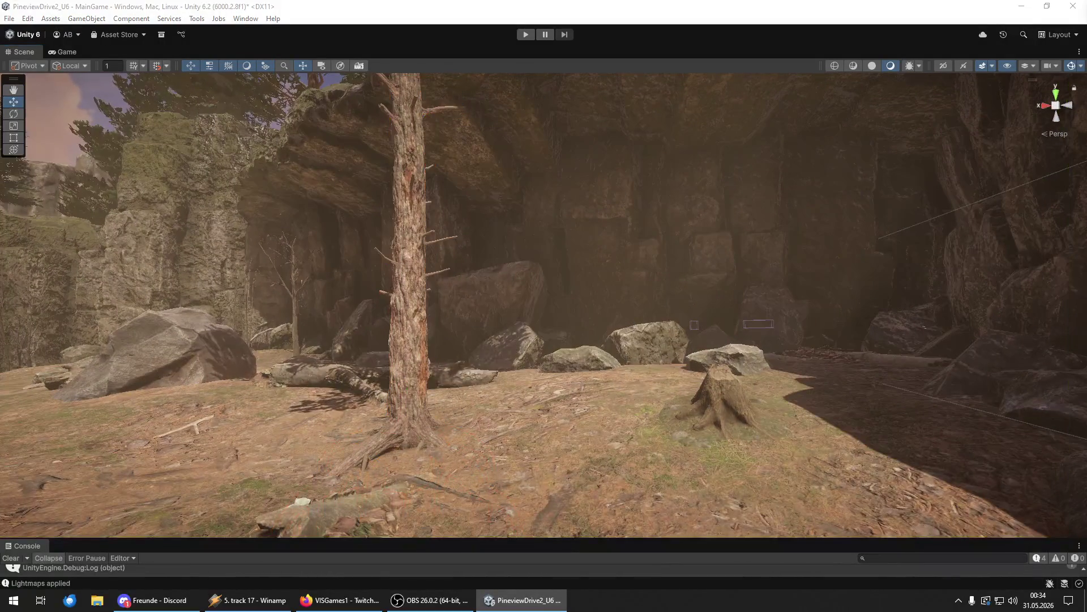
{"action": "mouse_move", "coordinate": [1086, 425]}
{"action": "left_mouse_down"}
{"action": "mouse_move", "coordinate": [886, 421]}
{"action": "mouse_move", "coordinate": [640, 391]}
{"action": "mouse_move", "coordinate": [611, 408]}
{"action": "mouse_move", "coordinate": [612, 258]}
{"action": "mouse_move", "coordinate": [291, 308]}
{"action": "mouse_move", "coordinate": [149, 294]}
{"action": "mouse_move", "coordinate": [93, 346]}
{"action": "mouse_move", "coordinate": [452, 341]}
{"action": "left_mouse_up"}
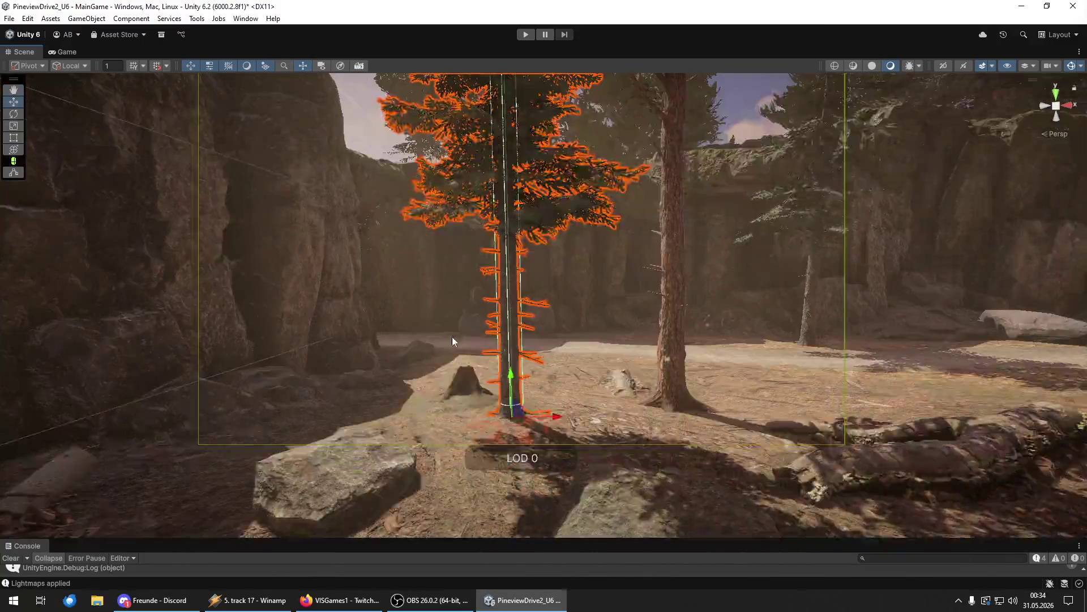
{"action": "mouse_move", "coordinate": [562, 416]}
{"action": "left_mouse_down"}
{"action": "mouse_move", "coordinate": [1035, 389]}
{"action": "mouse_move", "coordinate": [878, 425]}
{"action": "left_mouse_up"}
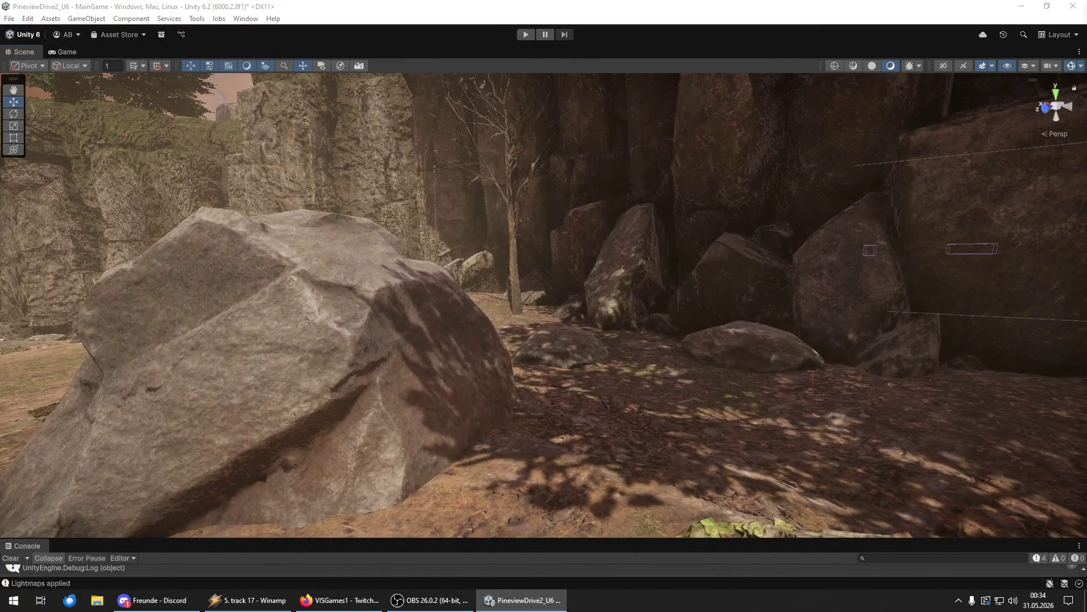
- Select and frame the pine behind the boulder, then scale it down
{"action": "left_click", "coordinate": [677, 437]}
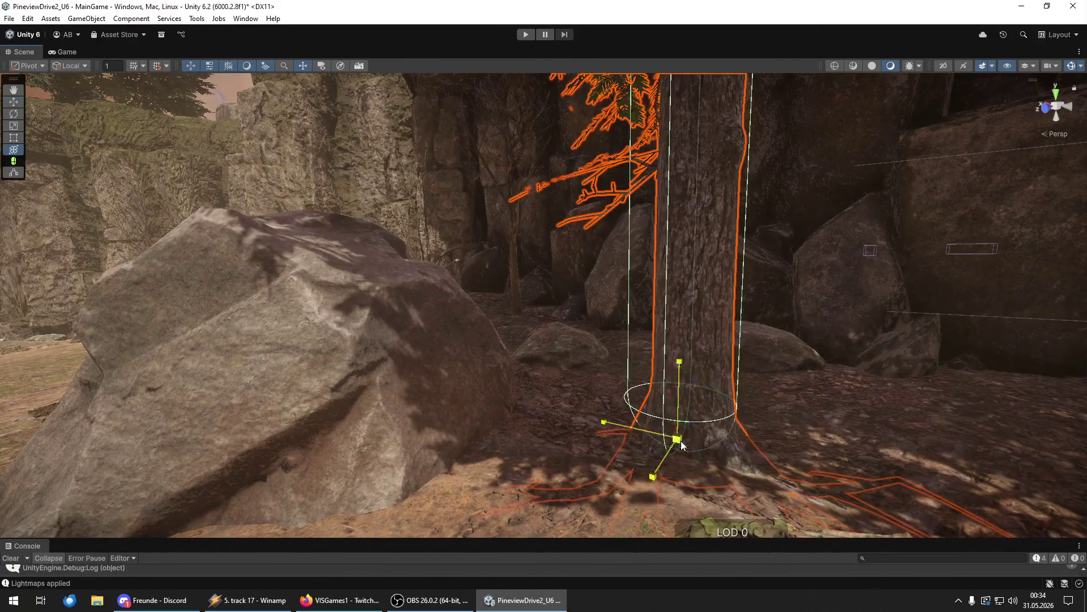
{"action": "key", "text": "f"}
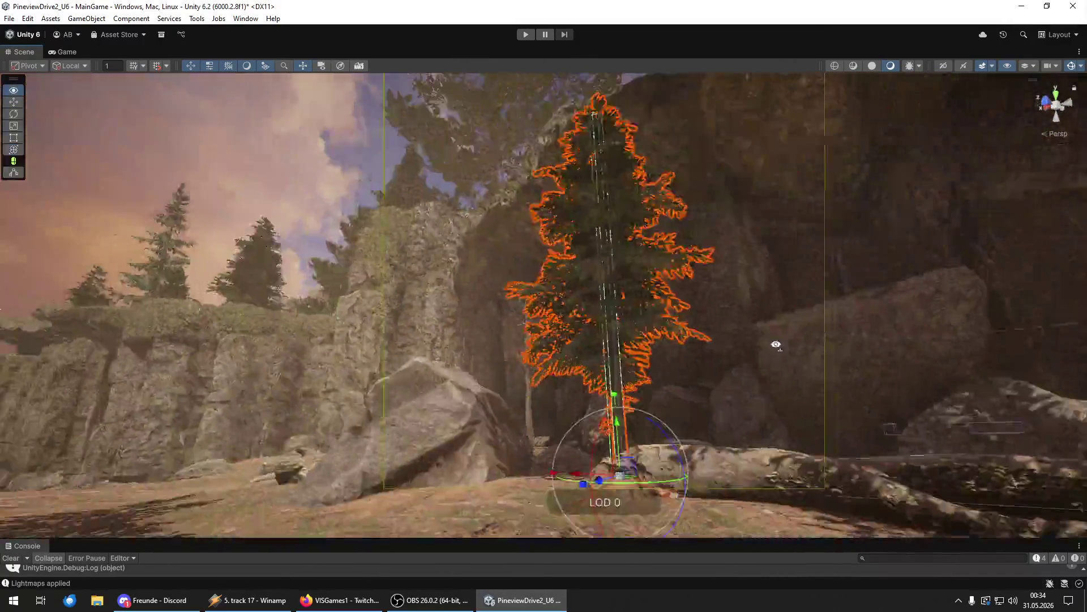
{"action": "mouse_move", "coordinate": [725, 327]}
{"action": "left_mouse_down"}
{"action": "mouse_move", "coordinate": [672, 375]}
{"action": "mouse_move", "coordinate": [760, 342]}
{"action": "left_mouse_up"}
{"action": "scroll", "coordinate": [584, 481], "scroll_direction": "up", "scroll_amount": 5}
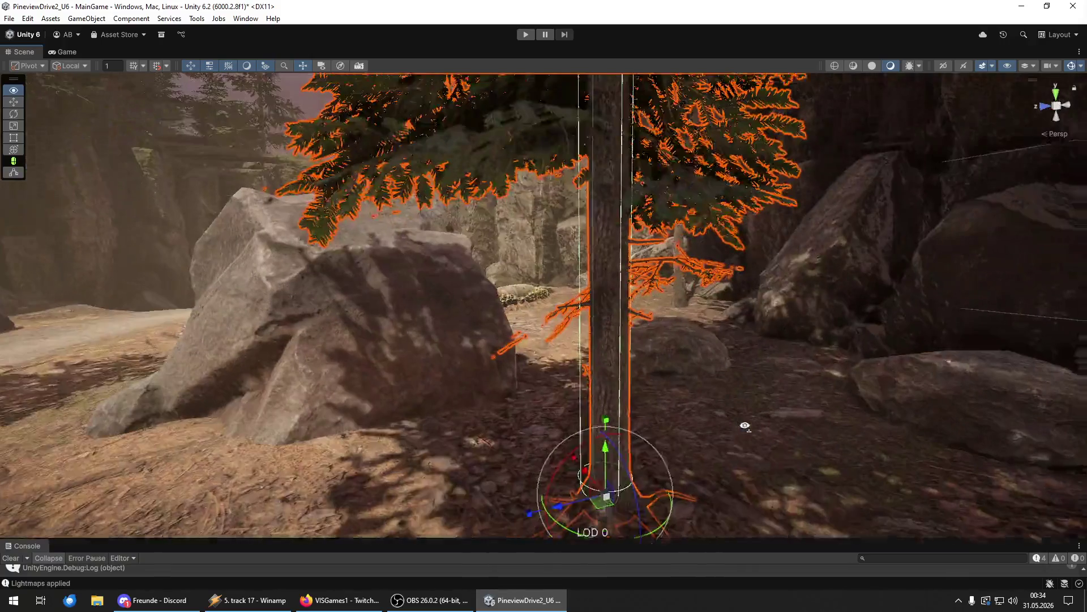
{"action": "mouse_move", "coordinate": [584, 480]}
{"action": "left_mouse_down"}
{"action": "mouse_move", "coordinate": [835, 435]}
{"action": "mouse_move", "coordinate": [963, 427]}
{"action": "left_mouse_up"}
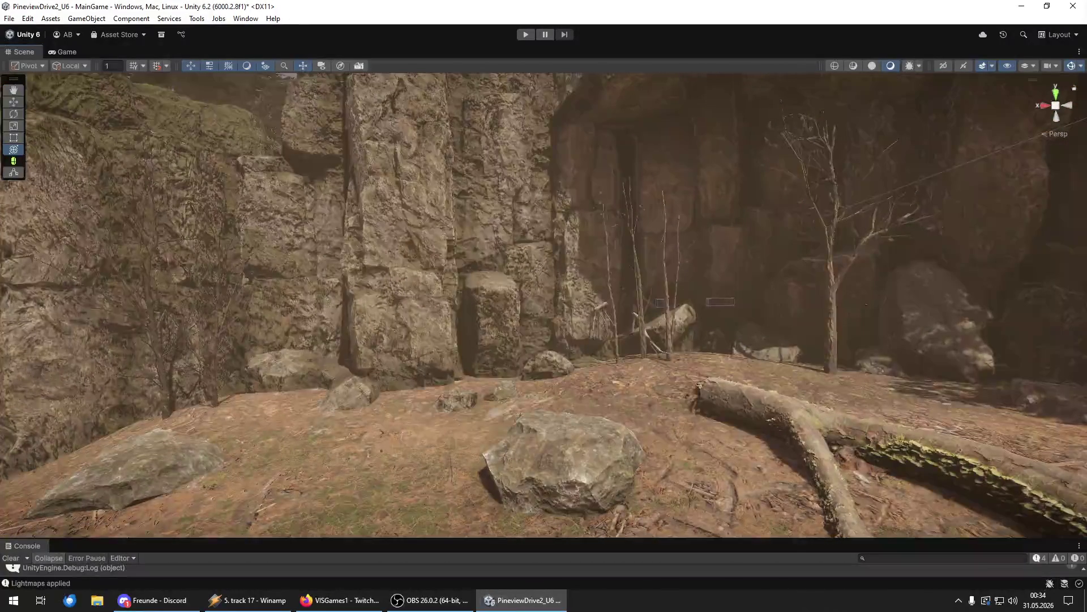
{"action": "left_click", "coordinate": [659, 386]}
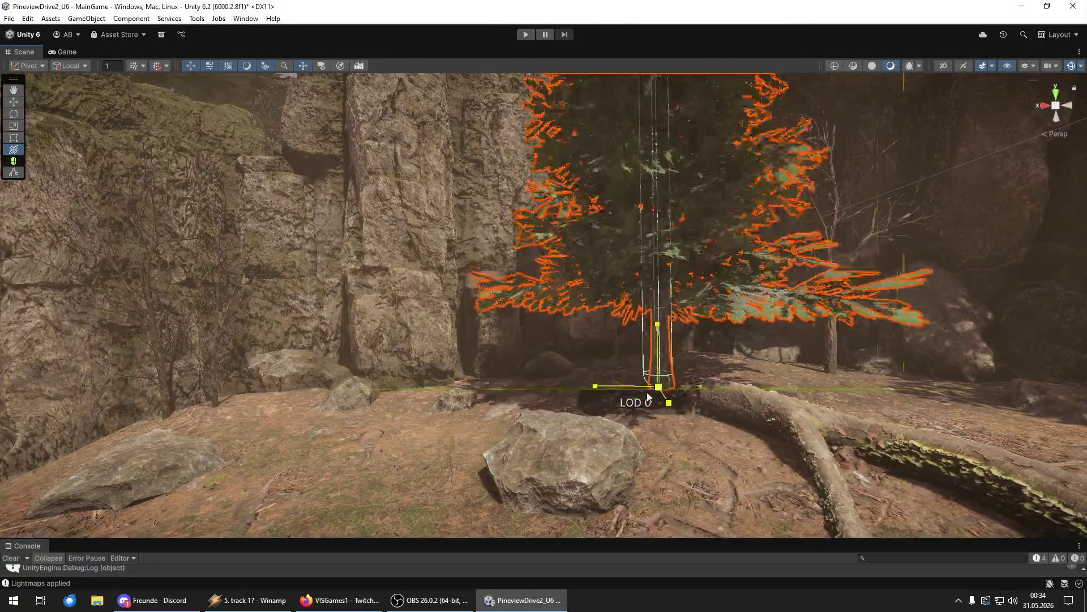
{"action": "left_click_drag", "start_coordinate": [633, 402], "coordinate": [631, 404]}
- Push the pine farther back toward the cliff wall beside the boulder
{"action": "left_click_drag", "start_coordinate": [658, 349], "coordinate": [464, 397]}
{"action": "scroll", "coordinate": [548, 401], "scroll_direction": "up", "scroll_amount": 5}
{"action": "left_click", "coordinate": [505, 409]}
{"action": "left_click", "coordinate": [571, 378]}
{"action": "mouse_move", "coordinate": [498, 412]}
{"action": "left_mouse_down"}
{"action": "mouse_move", "coordinate": [592, 378]}
{"action": "mouse_move", "coordinate": [566, 345]}
{"action": "mouse_move", "coordinate": [586, 329]}
{"action": "mouse_move", "coordinate": [579, 320]}
{"action": "mouse_move", "coordinate": [566, 345]}
{"action": "mouse_move", "coordinate": [579, 294]}
{"action": "mouse_move", "coordinate": [852, 357]}
{"action": "mouse_move", "coordinate": [555, 321]}
{"action": "left_mouse_up"}
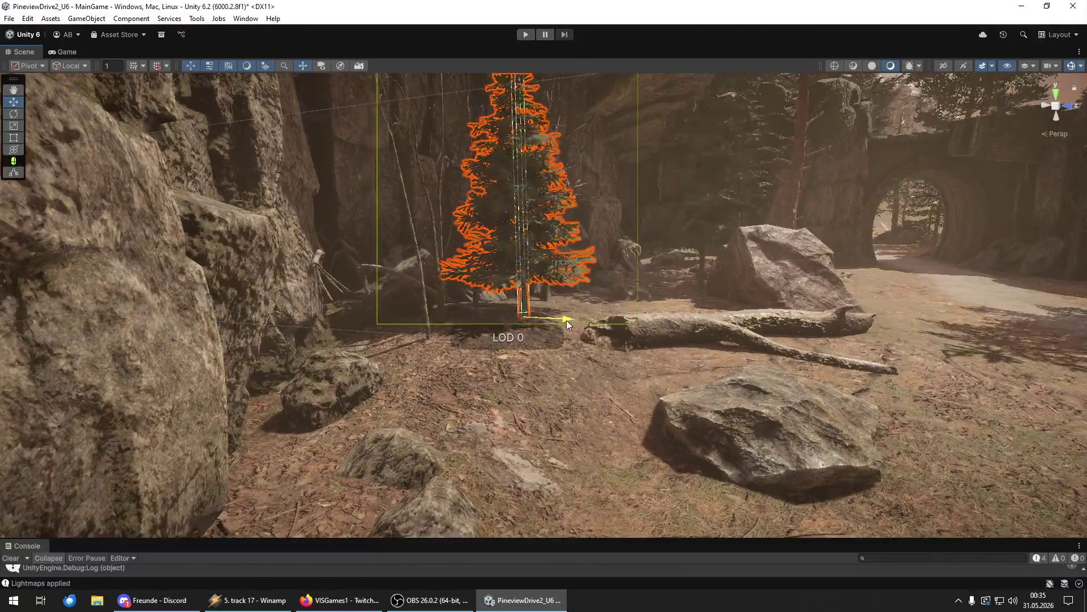
{"action": "mouse_move", "coordinate": [622, 328]}
{"action": "left_mouse_down"}
{"action": "mouse_move", "coordinate": [541, 324]}
{"action": "mouse_move", "coordinate": [529, 246]}
{"action": "mouse_move", "coordinate": [468, 267]}
{"action": "mouse_move", "coordinate": [551, 301]}
{"action": "mouse_move", "coordinate": [539, 318]}
{"action": "mouse_move", "coordinate": [291, 315]}
{"action": "mouse_move", "coordinate": [282, 330]}
{"action": "mouse_move", "coordinate": [164, 296]}
{"action": "mouse_move", "coordinate": [187, 324]}
{"action": "left_mouse_up"}
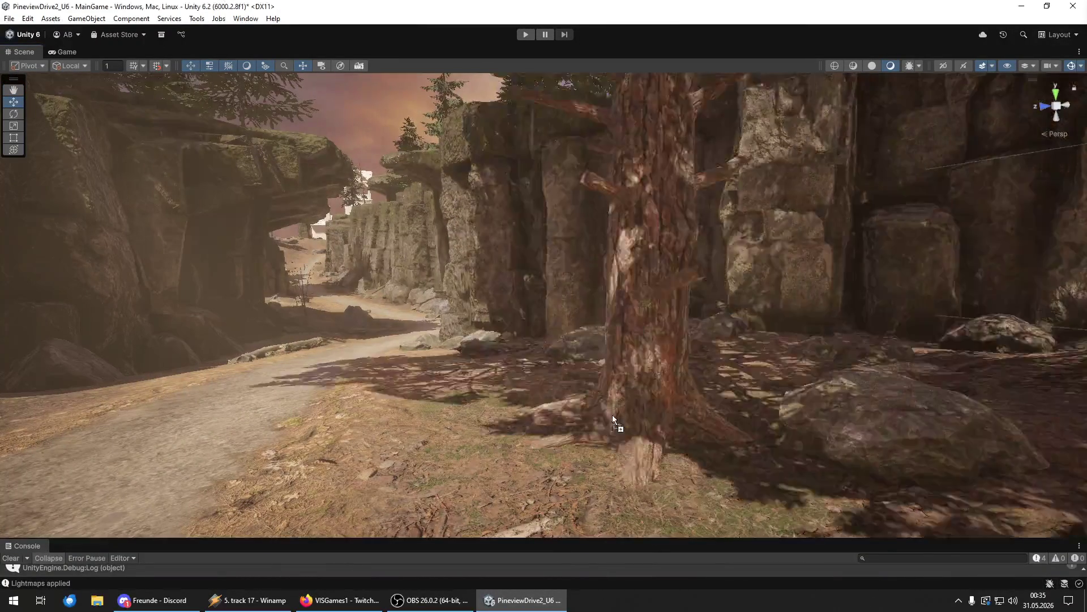
- Drop a pine and a large tree into the scene, framing each one
{"action": "mouse_move", "coordinate": [626, 432]}
{"action": "left_mouse_down"}
{"action": "mouse_move", "coordinate": [505, 387]}
{"action": "mouse_move", "coordinate": [526, 358]}
{"action": "mouse_move", "coordinate": [572, 363]}
{"action": "mouse_move", "coordinate": [444, 427]}
{"action": "mouse_move", "coordinate": [340, 424]}
{"action": "mouse_move", "coordinate": [951, 426]}
{"action": "mouse_move", "coordinate": [79, 413]}
{"action": "mouse_move", "coordinate": [638, 500]}
{"action": "left_mouse_up"}
{"action": "key", "text": "f"}
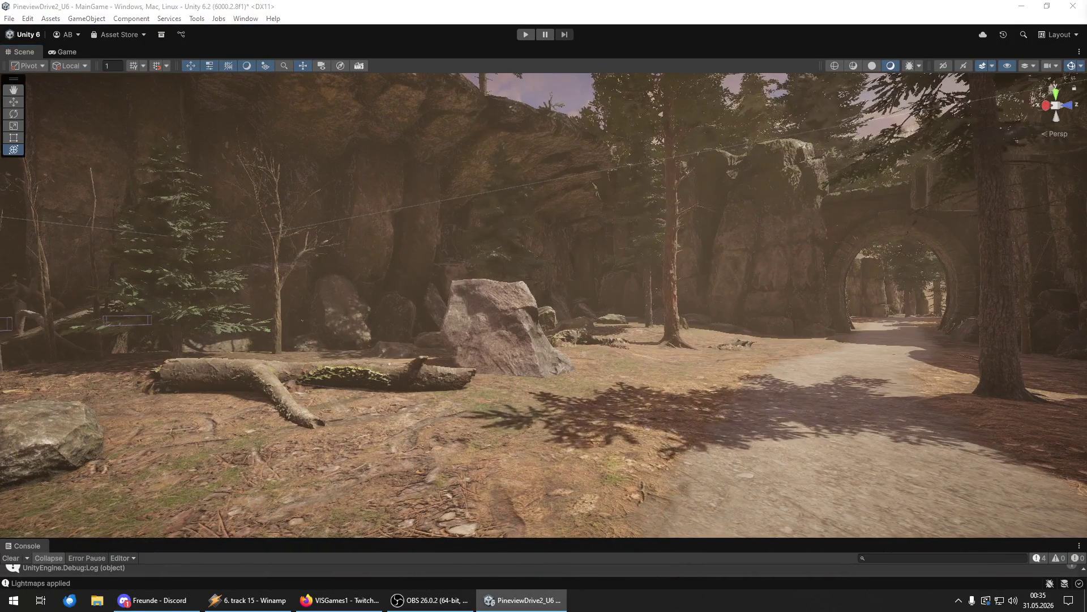
{"action": "mouse_move", "coordinate": [0, 444]}
{"action": "left_mouse_down"}
{"action": "mouse_move", "coordinate": [507, 445]}
{"action": "mouse_move", "coordinate": [430, 453]}
{"action": "left_mouse_up"}
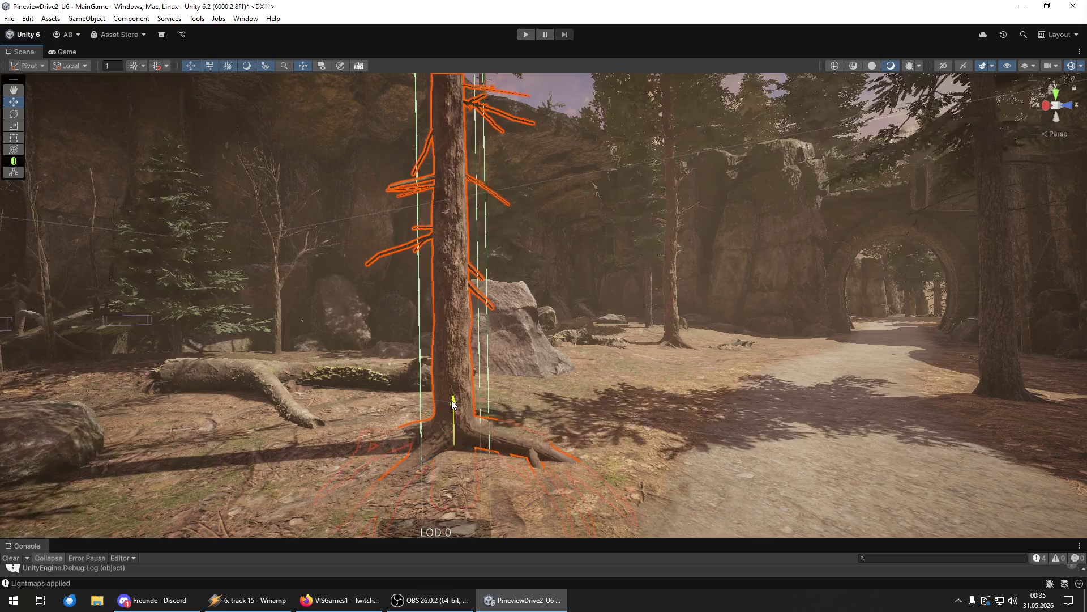
{"action": "key", "text": "f"}
{"action": "mouse_move", "coordinate": [334, 376]}
{"action": "left_mouse_down"}
{"action": "mouse_move", "coordinate": [1072, 348]}
{"action": "mouse_move", "coordinate": [714, 462]}
{"action": "left_mouse_up"}
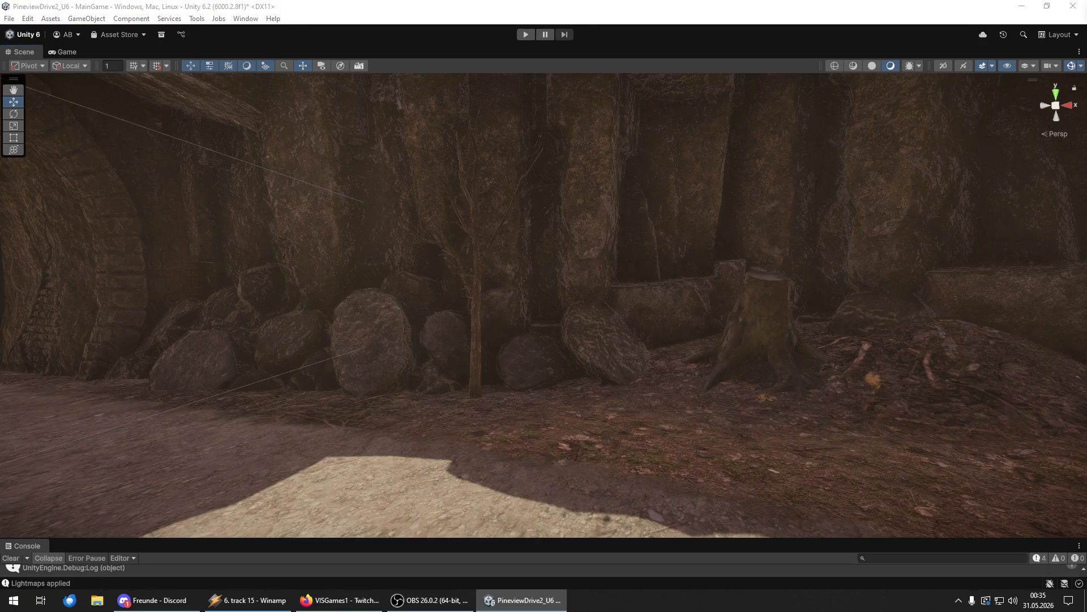
- Place a tree in front of the stump, nudge it and rotate it to a new angle
{"action": "left_click", "coordinate": [691, 447]}
{"action": "key", "text": "y"}
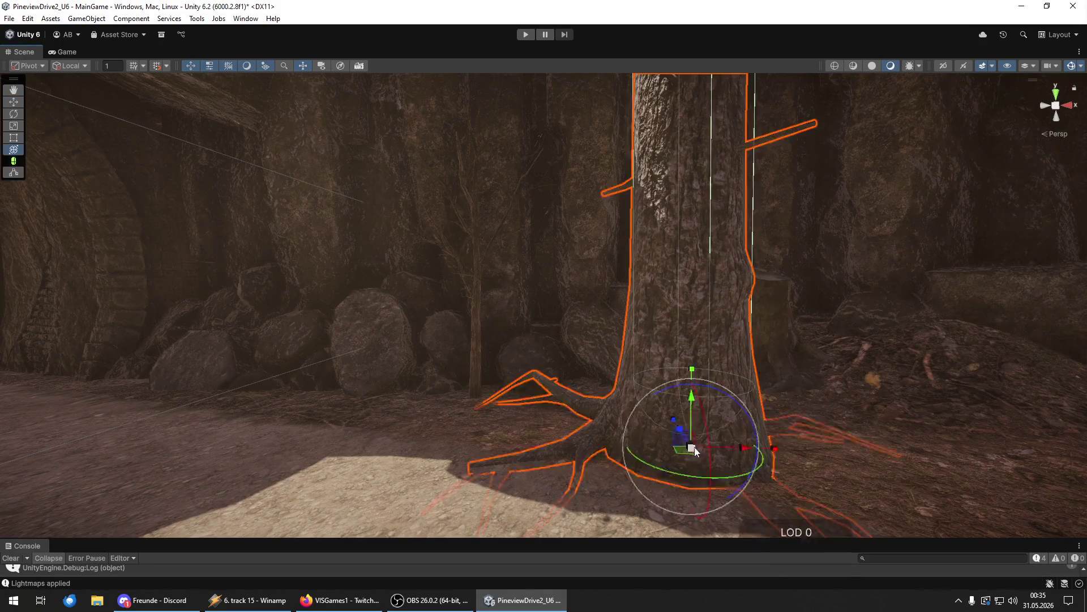
{"action": "key", "text": "f"}
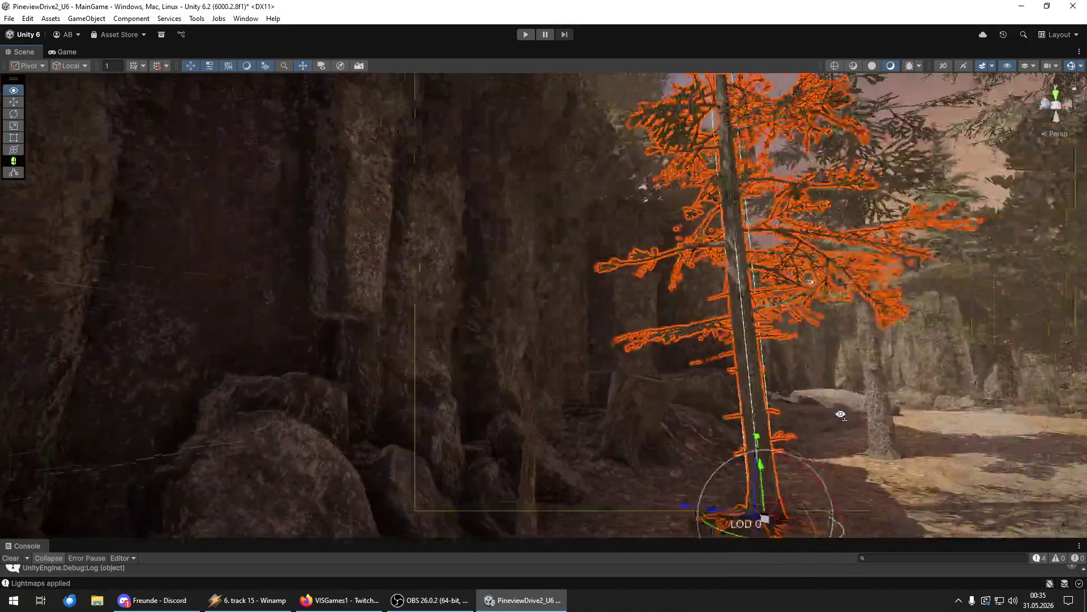
{"action": "left_click_drag", "start_coordinate": [745, 485], "coordinate": [685, 504]}
{"action": "key", "text": "e"}
{"action": "key", "text": "f"}
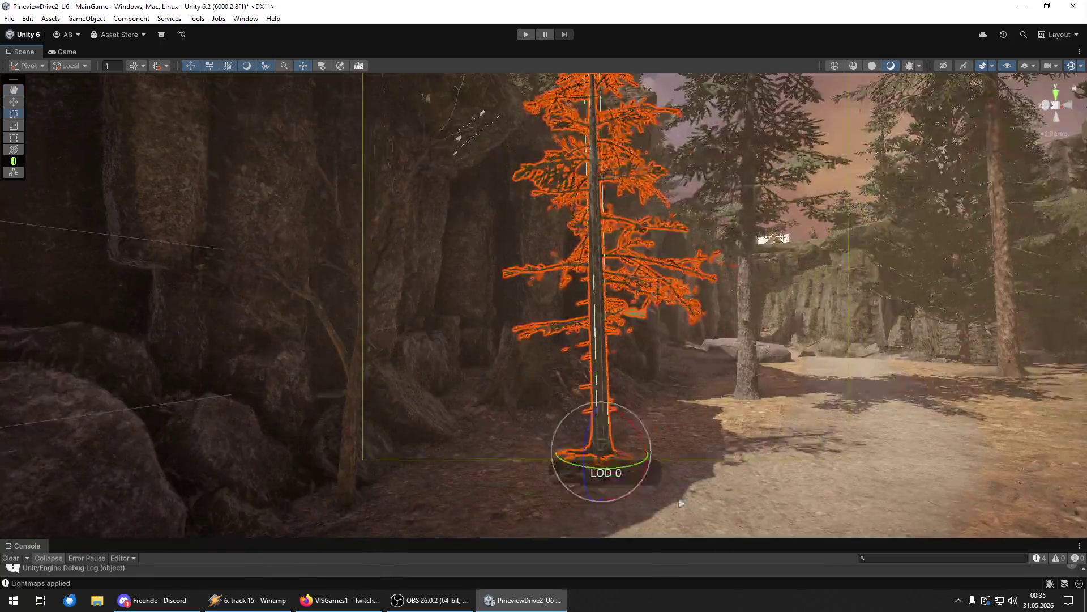
{"action": "mouse_move", "coordinate": [637, 467]}
{"action": "left_mouse_down"}
{"action": "mouse_move", "coordinate": [634, 451]}
{"action": "mouse_move", "coordinate": [606, 458]}
{"action": "left_mouse_up"}
{"action": "key", "text": "y"}
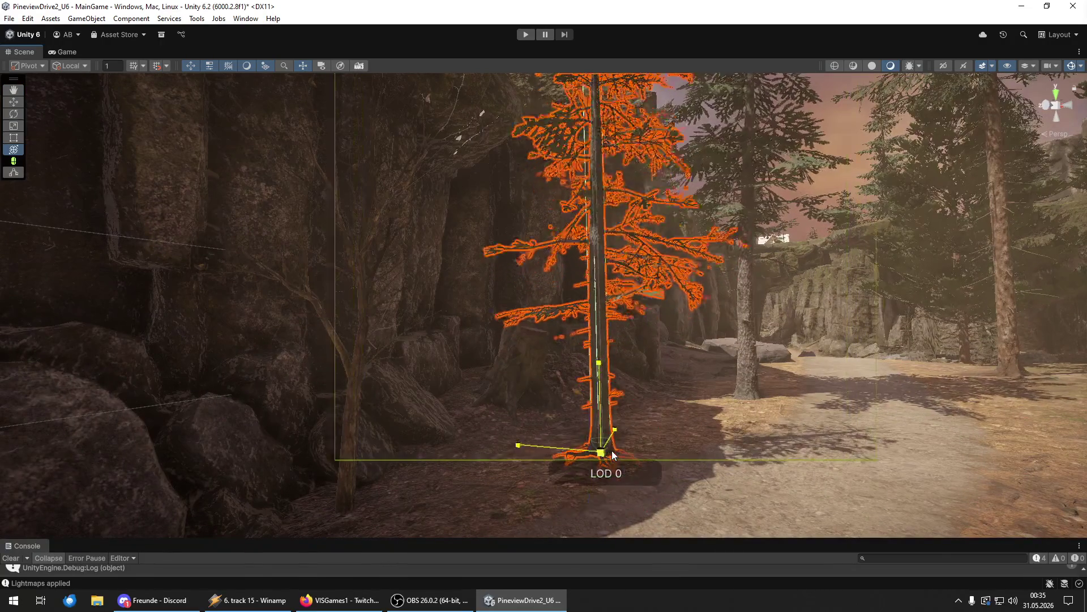
{"action": "left_click_drag", "start_coordinate": [640, 412], "coordinate": [652, 407]}
{"action": "mouse_move", "coordinate": [657, 410]}
{"action": "left_mouse_down"}
{"action": "mouse_move", "coordinate": [600, 453]}
{"action": "mouse_move", "coordinate": [609, 430]}
{"action": "mouse_move", "coordinate": [622, 455]}
{"action": "mouse_move", "coordinate": [313, 519]}
{"action": "mouse_move", "coordinate": [670, 440]}
{"action": "mouse_move", "coordinate": [798, 498]}
{"action": "mouse_move", "coordinate": [934, 492]}
{"action": "mouse_move", "coordinate": [904, 485]}
{"action": "mouse_move", "coordinate": [883, 504]}
{"action": "mouse_move", "coordinate": [879, 483]}
{"action": "mouse_move", "coordinate": [904, 307]}
{"action": "left_mouse_up"}
{"action": "key", "text": "w"}
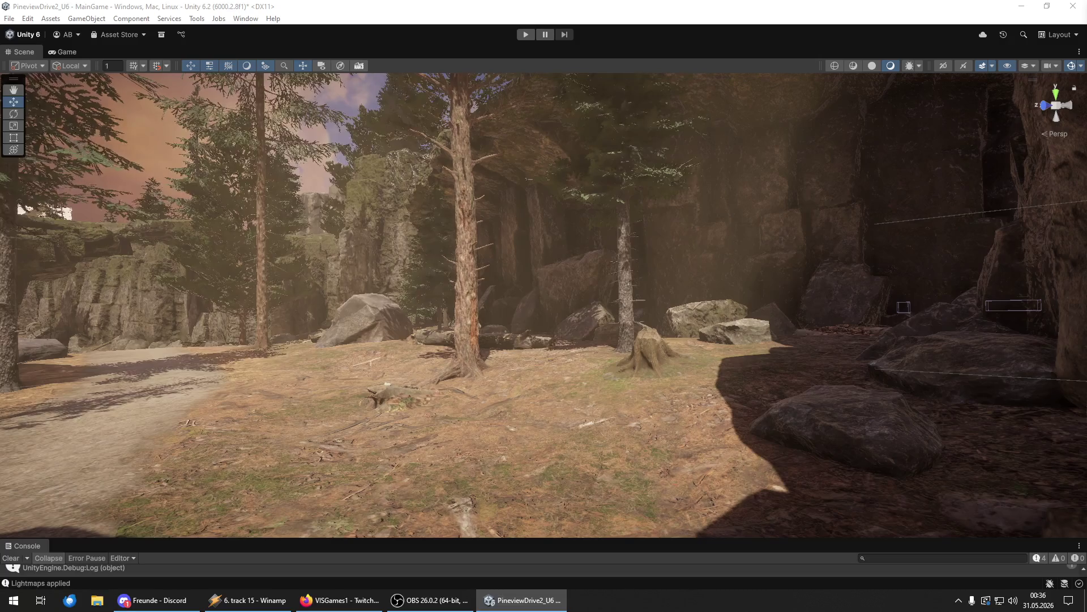
- Drop another large tree at the scene centre and tilt it to lean left
{"action": "mouse_move", "coordinate": [702, 437]}
{"action": "left_mouse_down"}
{"action": "mouse_move", "coordinate": [621, 447]}
{"action": "mouse_move", "coordinate": [487, 385]}
{"action": "left_mouse_up"}
{"action": "left_click_drag", "start_coordinate": [556, 422], "coordinate": [605, 414]}
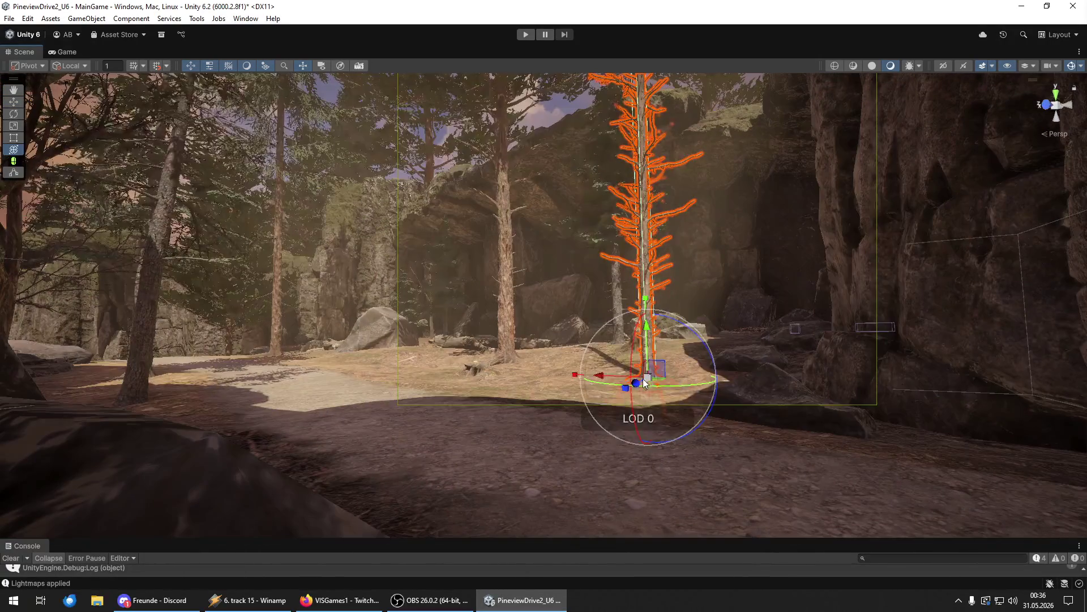
{"action": "mouse_move", "coordinate": [675, 325]}
{"action": "left_mouse_down"}
{"action": "mouse_move", "coordinate": [661, 321]}
{"action": "mouse_move", "coordinate": [624, 369]}
{"action": "mouse_move", "coordinate": [789, 355]}
{"action": "mouse_move", "coordinate": [626, 420]}
{"action": "mouse_move", "coordinate": [563, 427]}
{"action": "mouse_move", "coordinate": [538, 416]}
{"action": "mouse_move", "coordinate": [583, 396]}
{"action": "mouse_move", "coordinate": [777, 379]}
{"action": "mouse_move", "coordinate": [808, 359]}
{"action": "mouse_move", "coordinate": [873, 381]}
{"action": "left_mouse_up"}
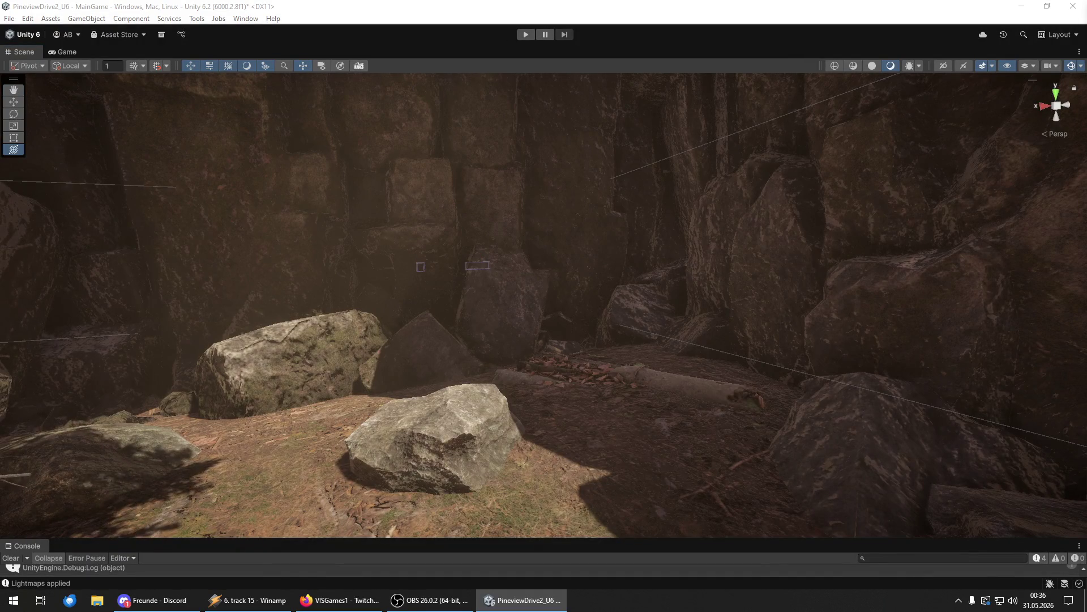
- Place a young pine in front of the boulder and rotate it with the Transform gizmo
{"action": "key", "text": "f"}
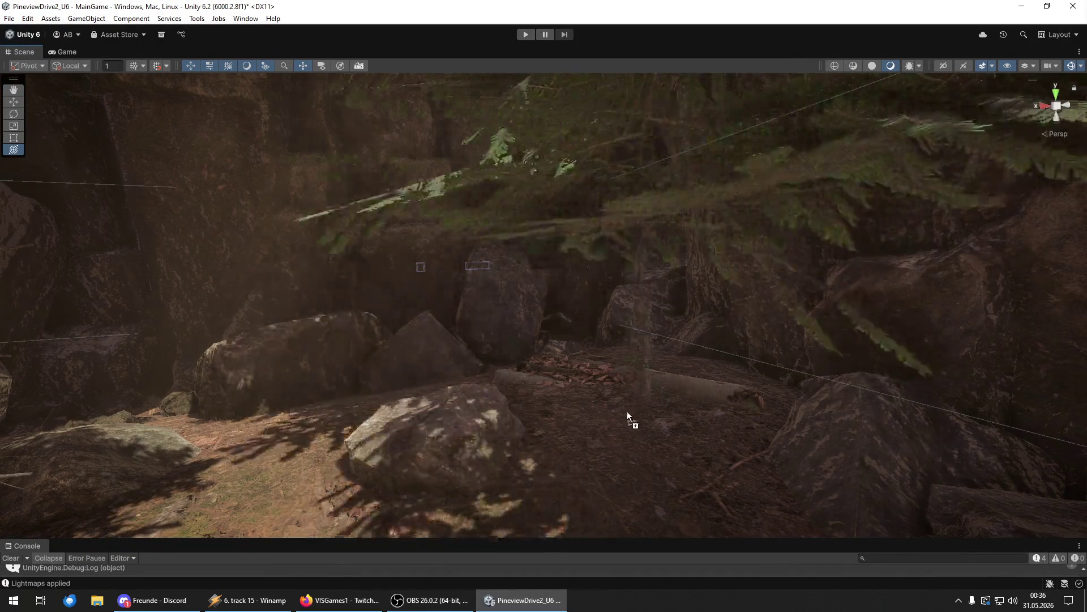
{"action": "key", "text": "w"}
{"action": "mouse_move", "coordinate": [514, 427]}
{"action": "left_mouse_down"}
{"action": "mouse_move", "coordinate": [527, 433]}
{"action": "mouse_move", "coordinate": [268, 409]}
{"action": "mouse_move", "coordinate": [231, 422]}
{"action": "left_mouse_up"}
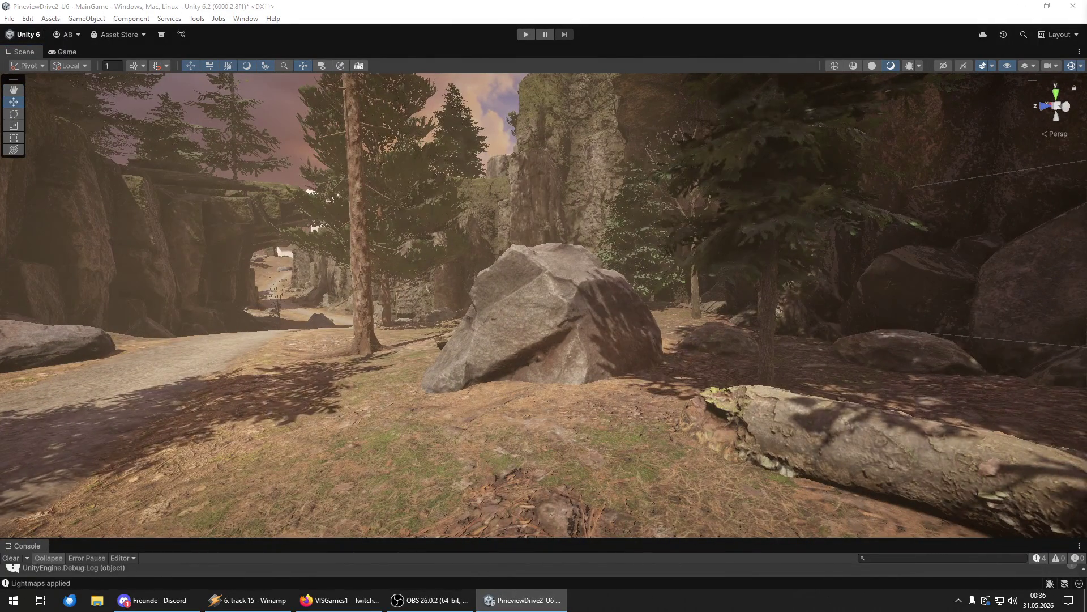
{"action": "key", "text": "ctrl+z"}
{"action": "left_click", "coordinate": [546, 400]}
{"action": "key", "text": "y"}
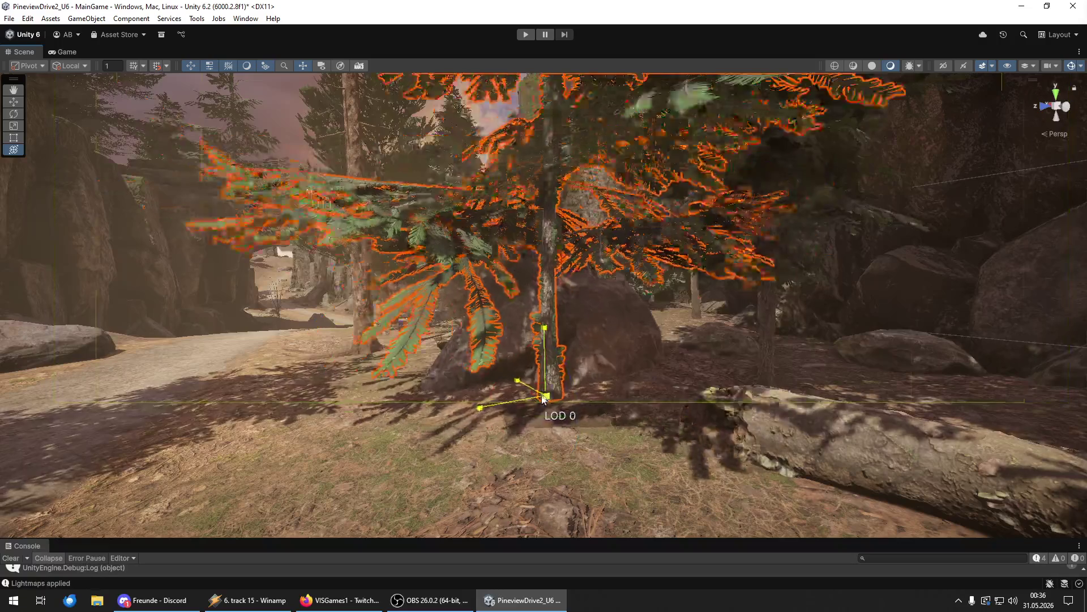
{"action": "mouse_move", "coordinate": [523, 408]}
{"action": "left_mouse_down"}
{"action": "mouse_move", "coordinate": [567, 409]}
{"action": "mouse_move", "coordinate": [471, 415]}
{"action": "left_mouse_up"}
{"action": "key", "text": "w"}
{"action": "mouse_move", "coordinate": [502, 362]}
{"action": "left_mouse_down"}
{"action": "mouse_move", "coordinate": [698, 406]}
{"action": "mouse_move", "coordinate": [545, 358]}
{"action": "mouse_move", "coordinate": [586, 381]}
{"action": "mouse_move", "coordinate": [348, 387]}
{"action": "mouse_move", "coordinate": [304, 377]}
{"action": "left_mouse_up"}
{"action": "key", "text": "ctrl+z"}
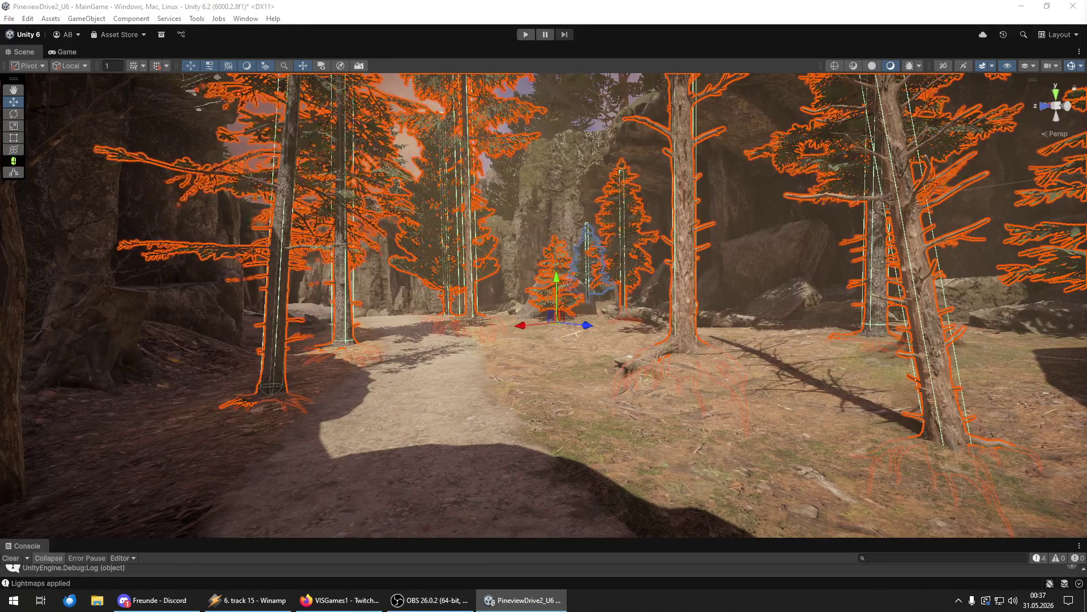
- Save the project with File > Save Project, then select the terrain
{"action": "left_click", "coordinate": [5, 20]}
{"action": "left_click", "coordinate": [5, 19]}
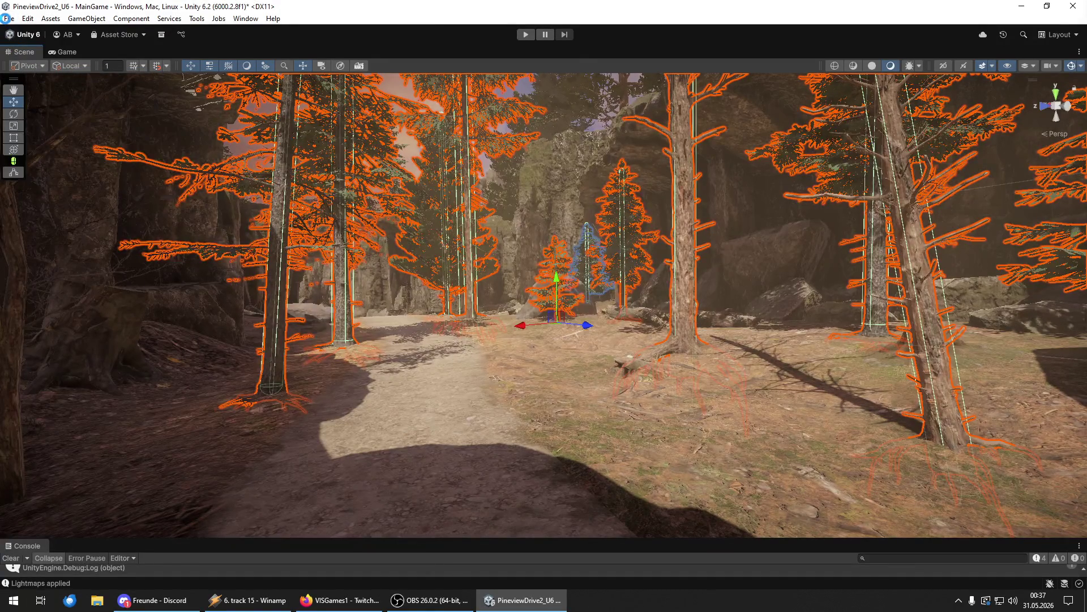
{"action": "left_click", "coordinate": [8, 19]}
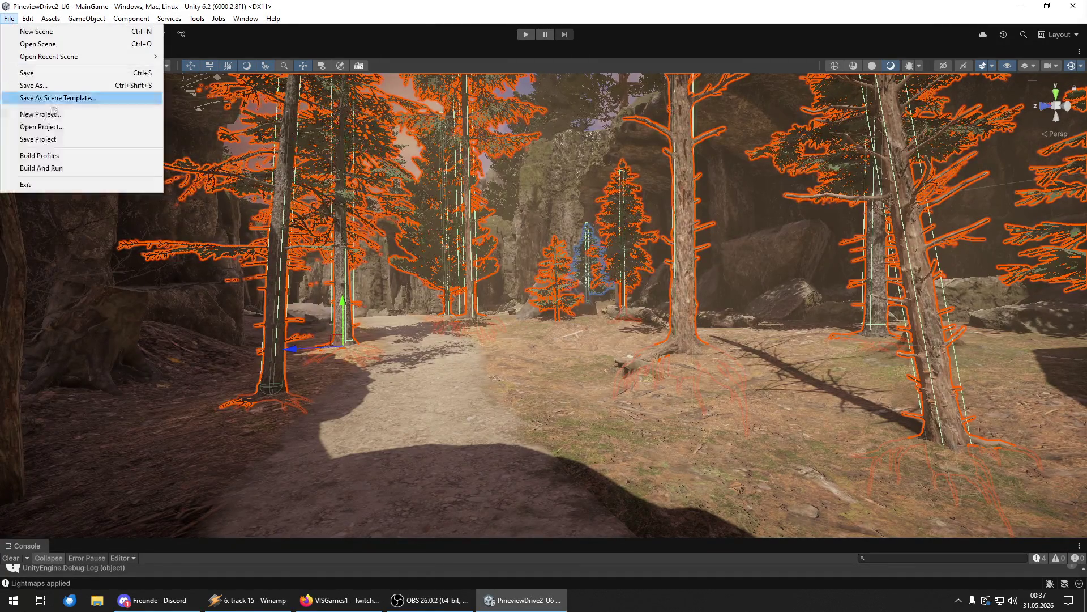
{"action": "left_click", "coordinate": [61, 138]}
{"action": "key", "text": "w"}
{"action": "left_click", "coordinate": [289, 142]}
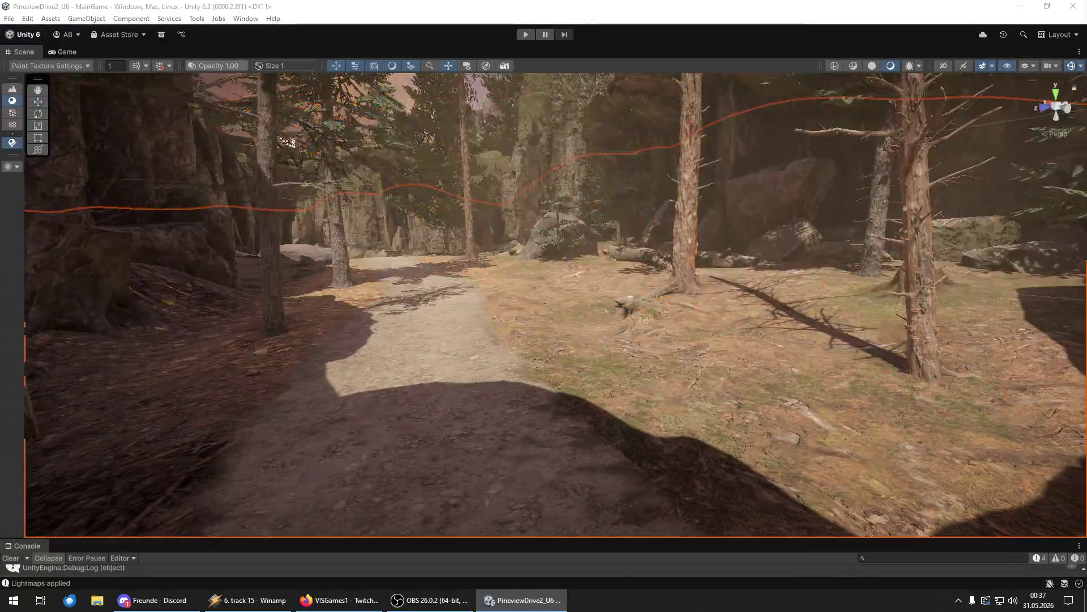
- Fly through the rocky passage along the forest path and inspect the large tree trunk
{"action": "key", "text": "w"}
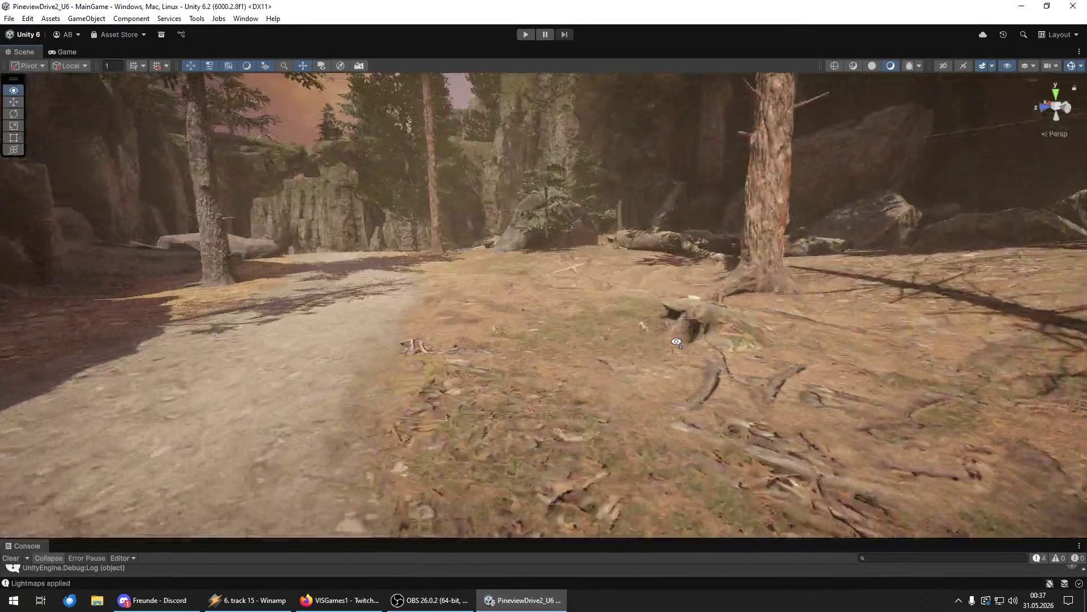
{"action": "key", "text": "w"}
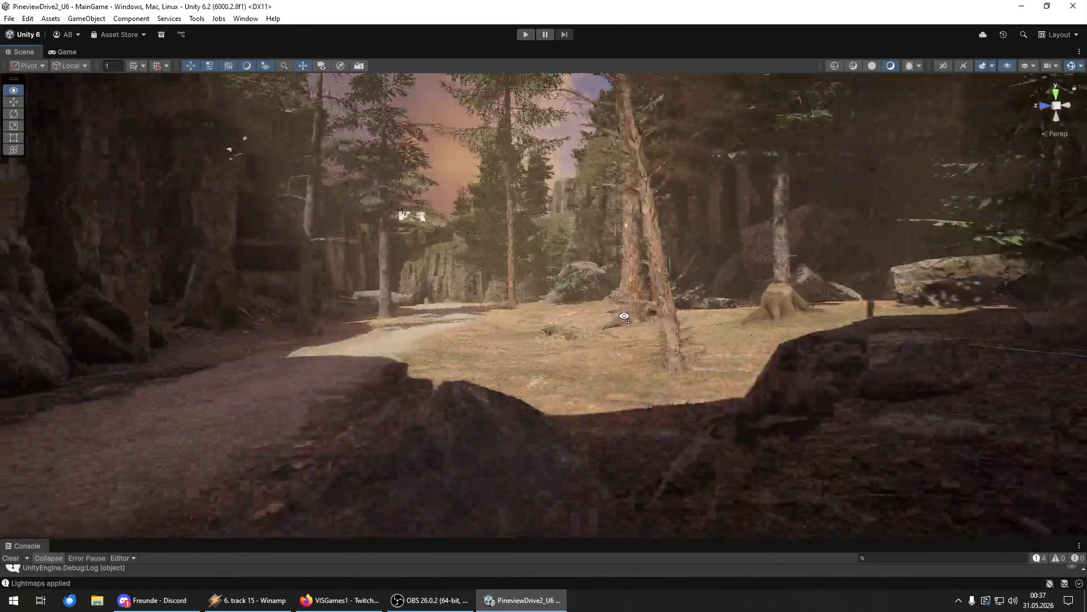
{"action": "key", "text": "w"}
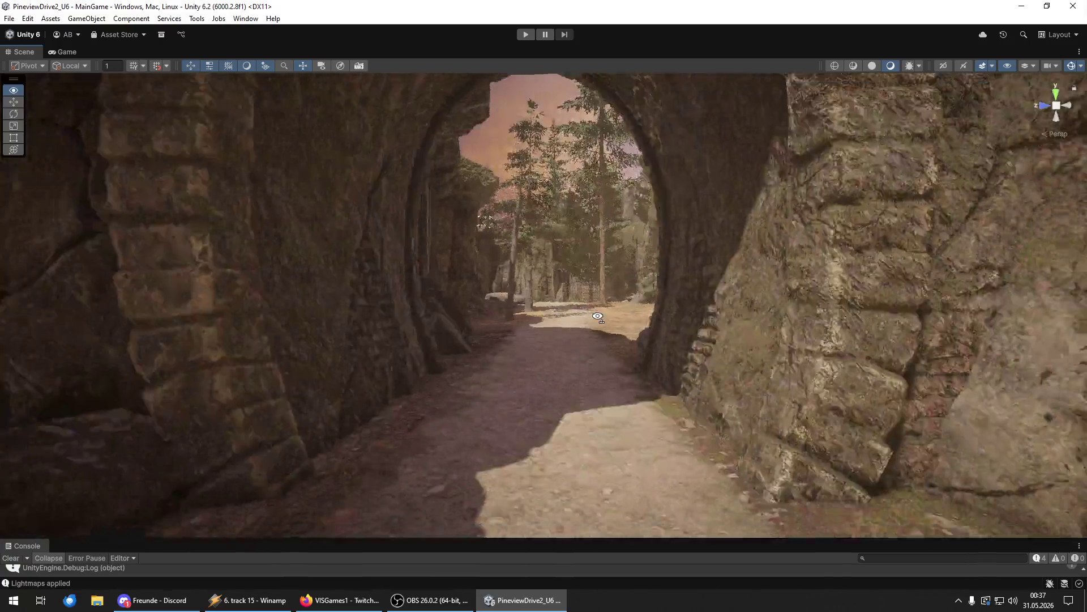
{"action": "key", "text": "w"}
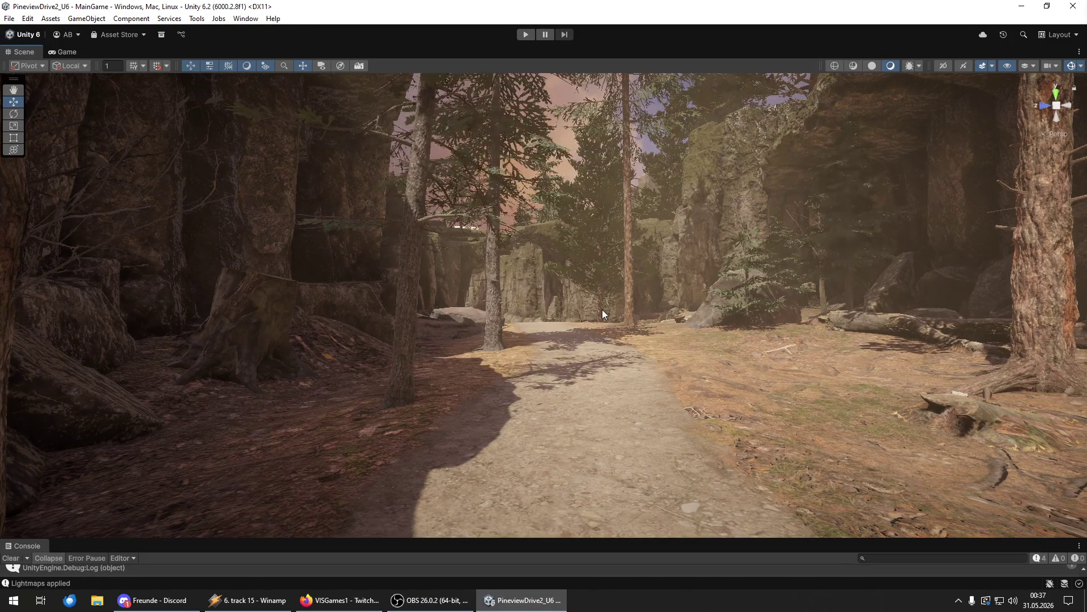
{"action": "left_click_drag", "start_coordinate": [685, 345], "coordinate": [787, 390]}
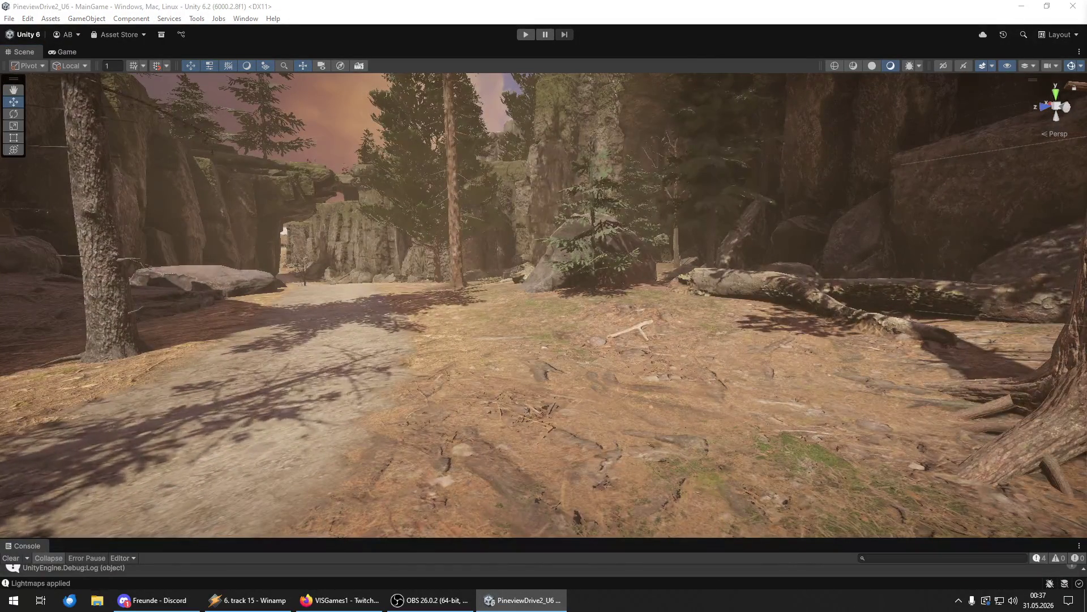
{"action": "scroll", "coordinate": [618, 457], "scroll_direction": "up", "scroll_amount": 5}
{"action": "left_click", "coordinate": [595, 426]}
{"action": "key", "text": "y"}
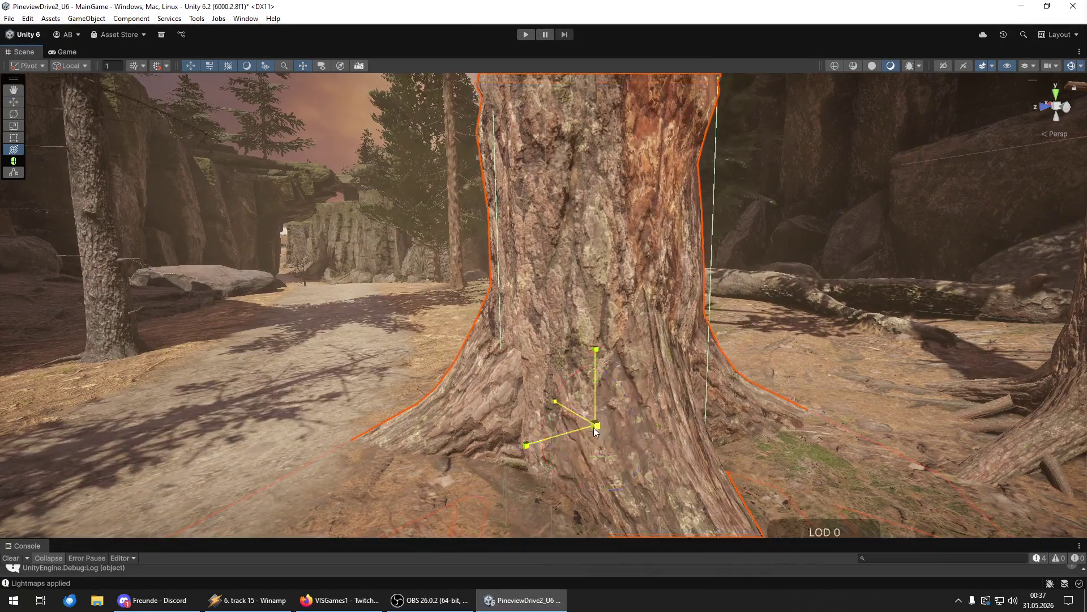
{"action": "scroll", "coordinate": [595, 431], "scroll_direction": "down", "scroll_amount": 10}
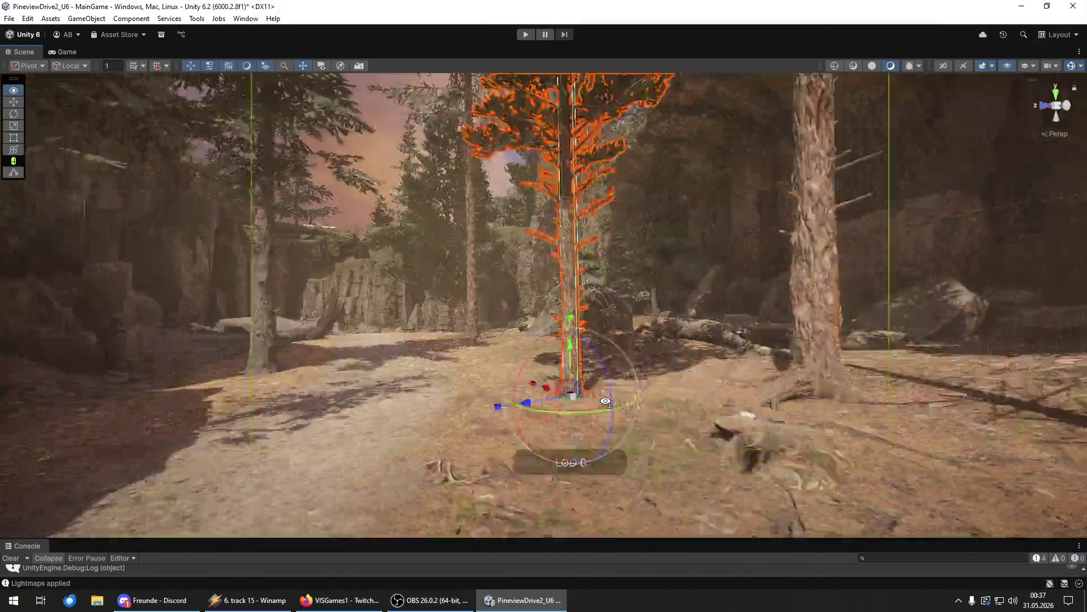
{"action": "scroll", "coordinate": [601, 405], "scroll_direction": "down", "scroll_amount": 10}
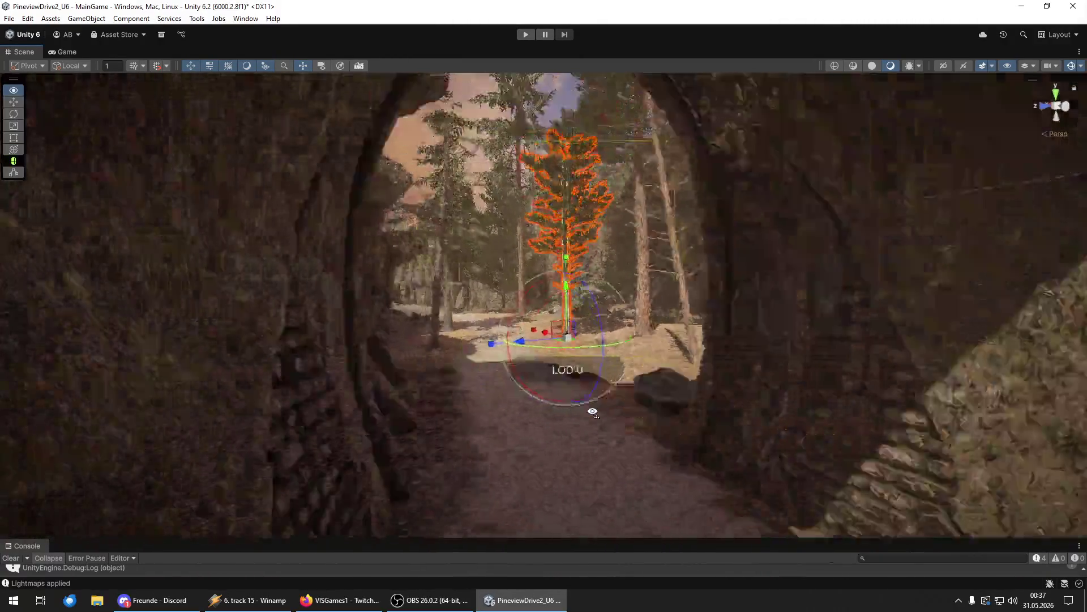
{"action": "scroll", "coordinate": [592, 412], "scroll_direction": "down", "scroll_amount": 10}
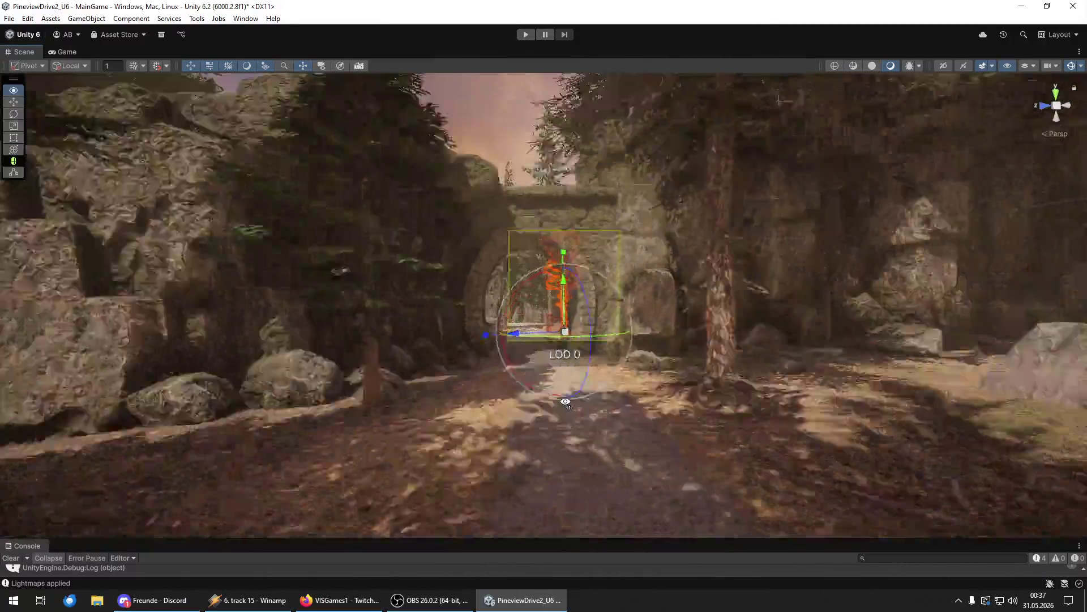
{"action": "scroll", "coordinate": [565, 401], "scroll_direction": "down", "scroll_amount": 10}
{"action": "mouse_move", "coordinate": [565, 401]}
{"action": "left_mouse_down"}
{"action": "mouse_move", "coordinate": [365, 412]}
{"action": "mouse_move", "coordinate": [389, 391]}
{"action": "mouse_move", "coordinate": [215, 412]}
{"action": "mouse_move", "coordinate": [1074, 453]}
{"action": "left_mouse_up"}
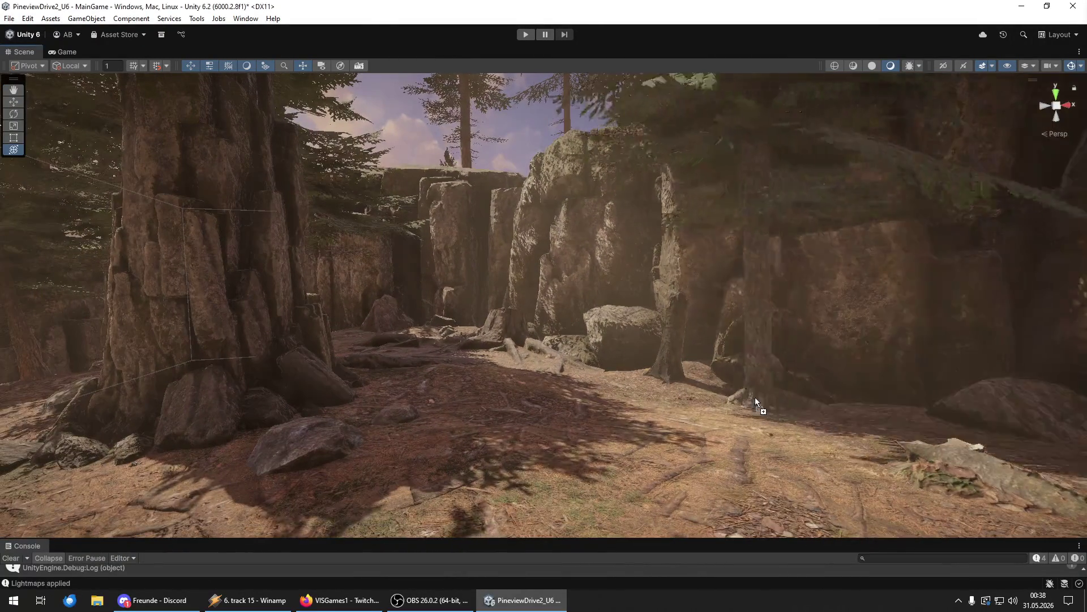
- Drop a new pine onto the mossy cliff top and shift it left along the ledge
{"action": "left_click", "coordinate": [623, 431]}
{"action": "mouse_move", "coordinate": [621, 433]}
{"action": "left_mouse_down"}
{"action": "mouse_move", "coordinate": [597, 440]}
{"action": "mouse_move", "coordinate": [665, 373]}
{"action": "mouse_move", "coordinate": [994, 420]}
{"action": "mouse_move", "coordinate": [935, 423]}
{"action": "mouse_move", "coordinate": [884, 351]}
{"action": "mouse_move", "coordinate": [776, 260]}
{"action": "mouse_move", "coordinate": [805, 446]}
{"action": "left_mouse_up"}
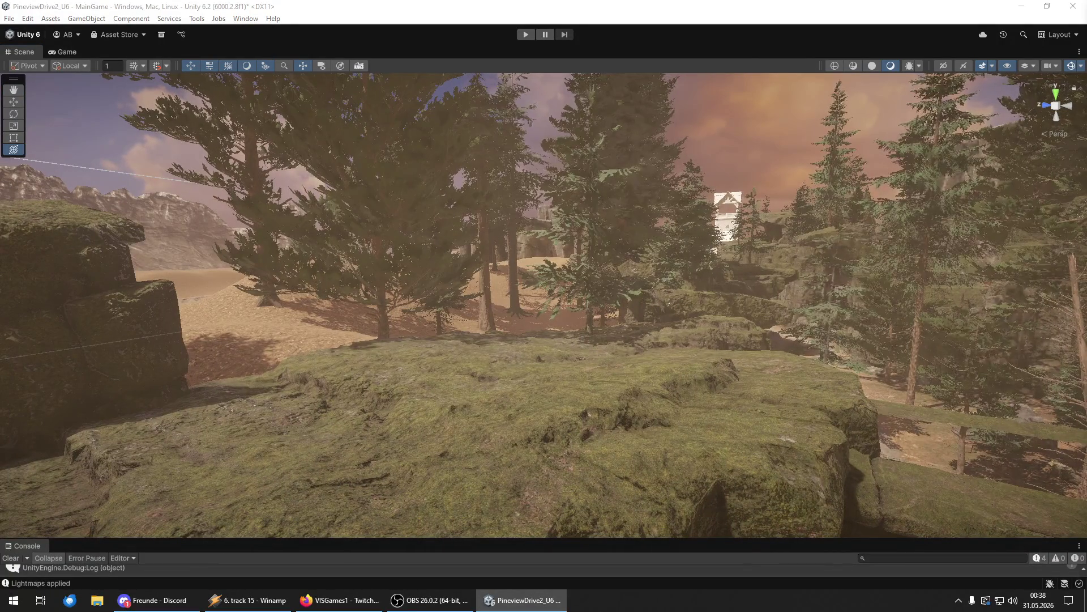
{"action": "scroll", "coordinate": [663, 454], "scroll_direction": "up", "scroll_amount": 5}
{"action": "left_click", "coordinate": [608, 442]}
{"action": "mouse_move", "coordinate": [596, 445]}
{"action": "left_mouse_down"}
{"action": "mouse_move", "coordinate": [599, 432]}
{"action": "mouse_move", "coordinate": [494, 436]}
{"action": "left_mouse_up"}
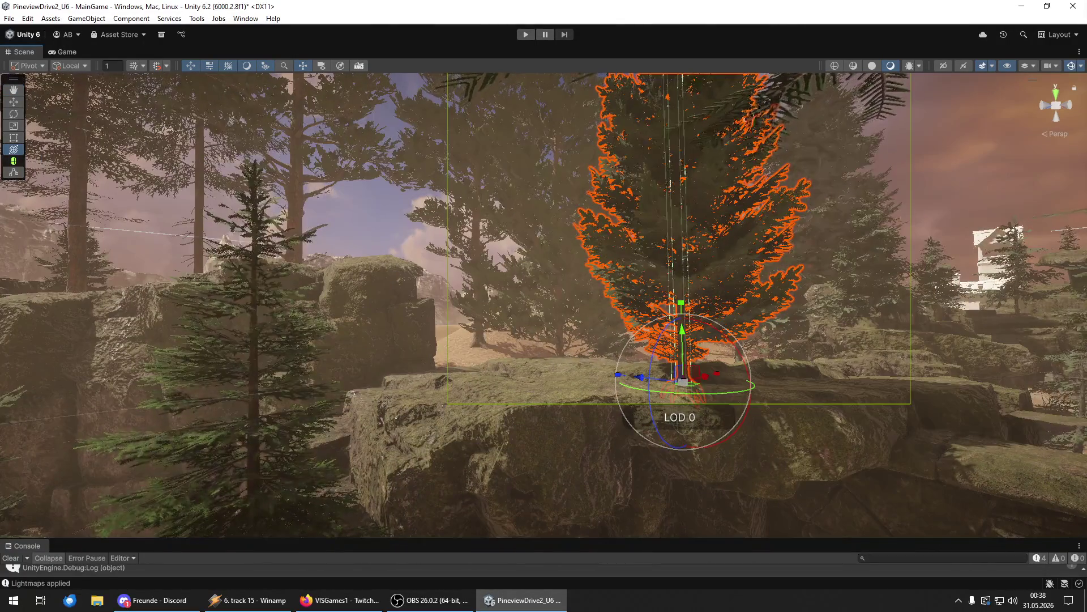
{"action": "key", "text": "Escape"}
{"action": "mouse_move", "coordinate": [645, 417]}
{"action": "left_mouse_down"}
{"action": "mouse_move", "coordinate": [499, 380]}
{"action": "mouse_move", "coordinate": [498, 445]}
{"action": "mouse_move", "coordinate": [488, 376]}
{"action": "mouse_move", "coordinate": [672, 376]}
{"action": "mouse_move", "coordinate": [733, 454]}
{"action": "mouse_move", "coordinate": [645, 410]}
{"action": "mouse_move", "coordinate": [631, 418]}
{"action": "mouse_move", "coordinate": [579, 343]}
{"action": "left_mouse_up"}
{"action": "mouse_move", "coordinate": [631, 294]}
{"action": "left_mouse_down"}
{"action": "mouse_move", "coordinate": [462, 306]}
{"action": "mouse_move", "coordinate": [463, 326]}
{"action": "mouse_move", "coordinate": [583, 392]}
{"action": "mouse_move", "coordinate": [607, 437]}
{"action": "mouse_move", "coordinate": [580, 366]}
{"action": "mouse_move", "coordinate": [573, 388]}
{"action": "mouse_move", "coordinate": [595, 340]}
{"action": "mouse_move", "coordinate": [622, 482]}
{"action": "left_mouse_up"}
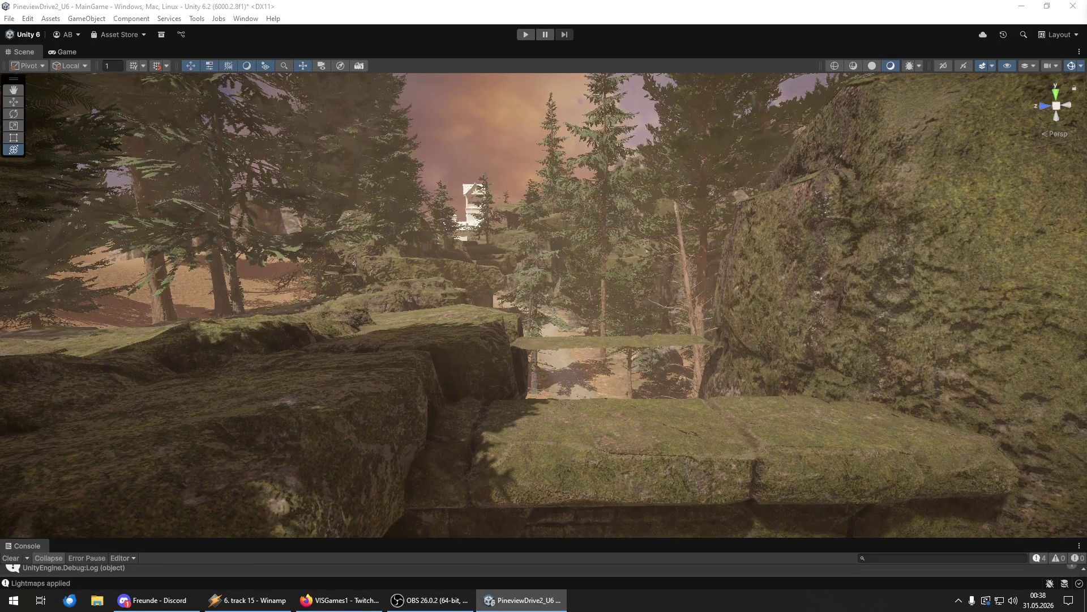
- Turn and scale up the first rock, then delete it
{"action": "key", "text": "ctrl+z"}
{"action": "left_click", "coordinate": [592, 408]}
{"action": "key", "text": "e"}
{"action": "key", "text": "f"}
{"action": "left_click_drag", "start_coordinate": [578, 350], "coordinate": [694, 367]}
{"action": "key", "text": "w"}
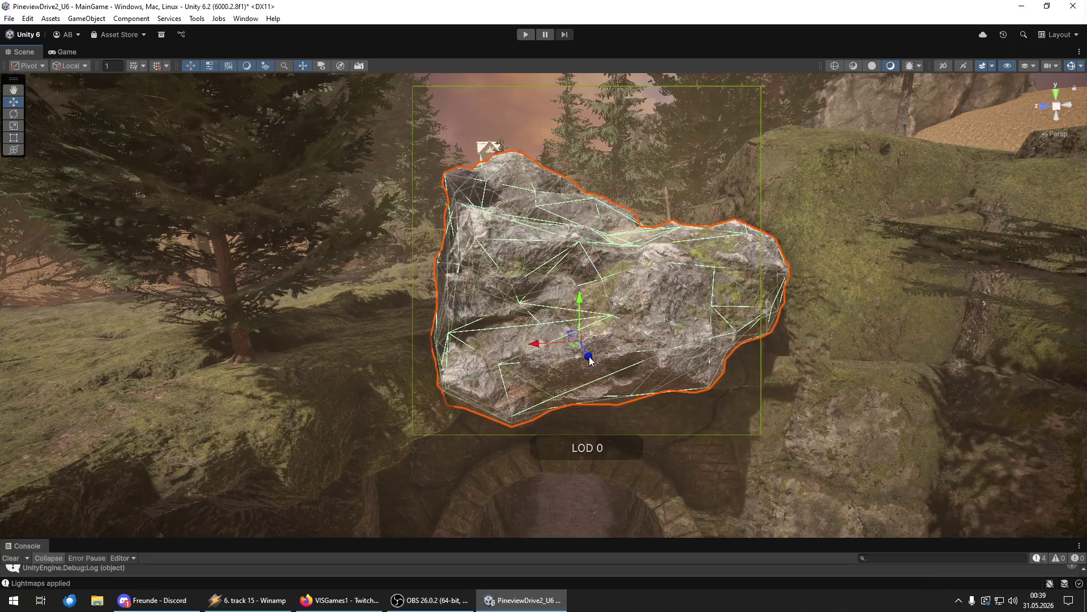
{"action": "key", "text": "ctrl+z"}
{"action": "key", "text": "y"}
{"action": "mouse_move", "coordinate": [554, 306]}
{"action": "left_mouse_down"}
{"action": "mouse_move", "coordinate": [574, 307]}
{"action": "mouse_move", "coordinate": [533, 314]}
{"action": "mouse_move", "coordinate": [706, 339]}
{"action": "mouse_move", "coordinate": [66, 258]}
{"action": "mouse_move", "coordinate": [69, 416]}
{"action": "left_mouse_up"}
{"action": "key", "text": "e"}
{"action": "scroll", "coordinate": [541, 303], "scroll_direction": "up", "scroll_amount": 5}
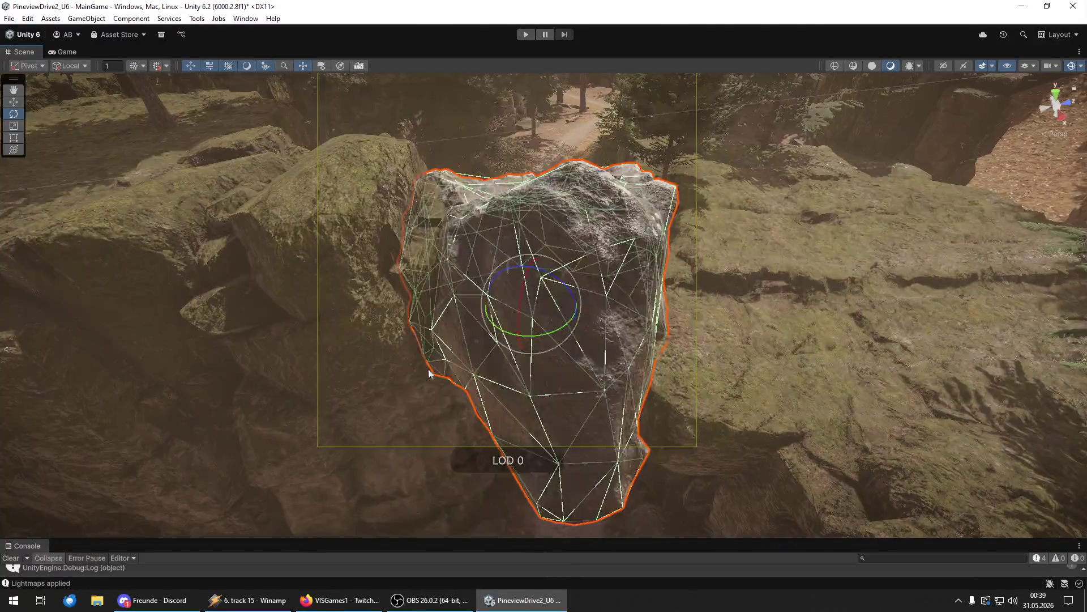
{"action": "key", "text": "Delete"}
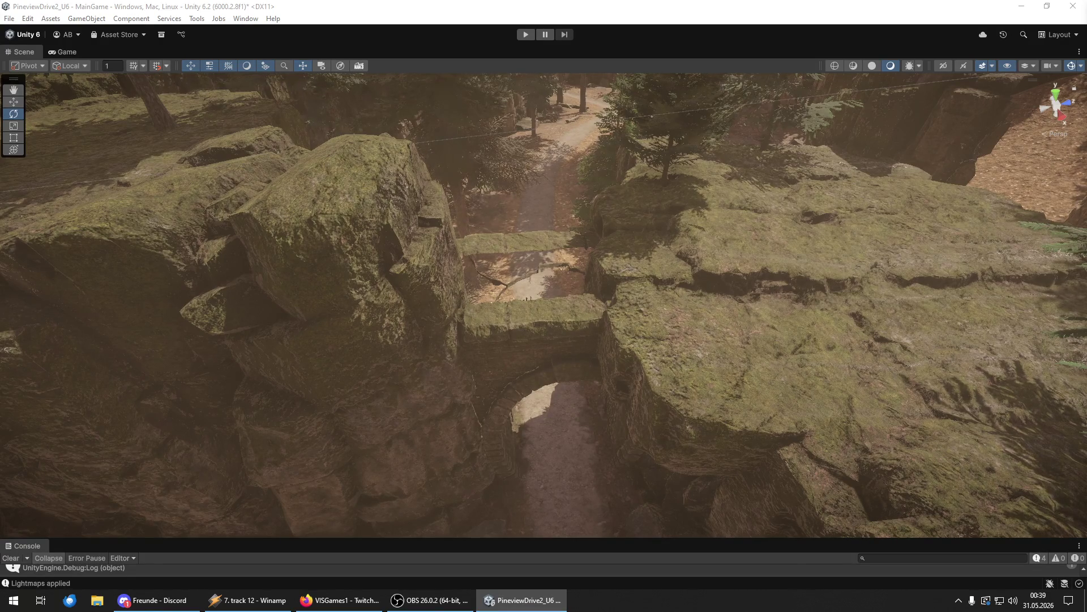
- Drag in a large pale rock, tilt it flat and lift it onto the ledge
{"action": "left_click_drag", "start_coordinate": [1086, 334], "coordinate": [803, 332]}
{"action": "scroll", "coordinate": [690, 323], "scroll_direction": "down", "scroll_amount": 10}
{"action": "key", "text": "y"}
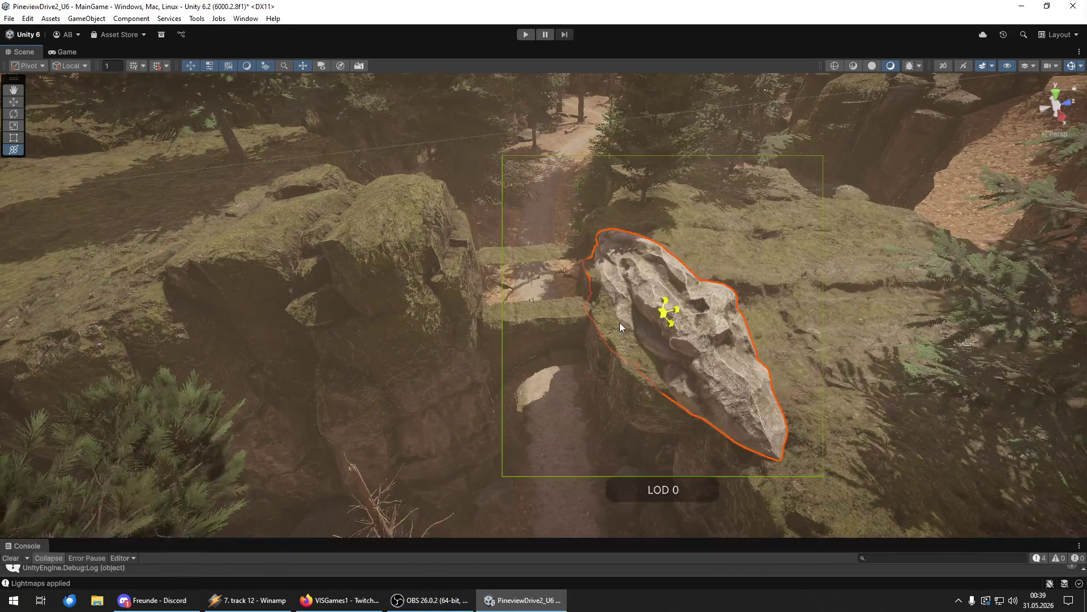
{"action": "key", "text": "e"}
{"action": "left_click_drag", "start_coordinate": [611, 348], "coordinate": [763, 345]}
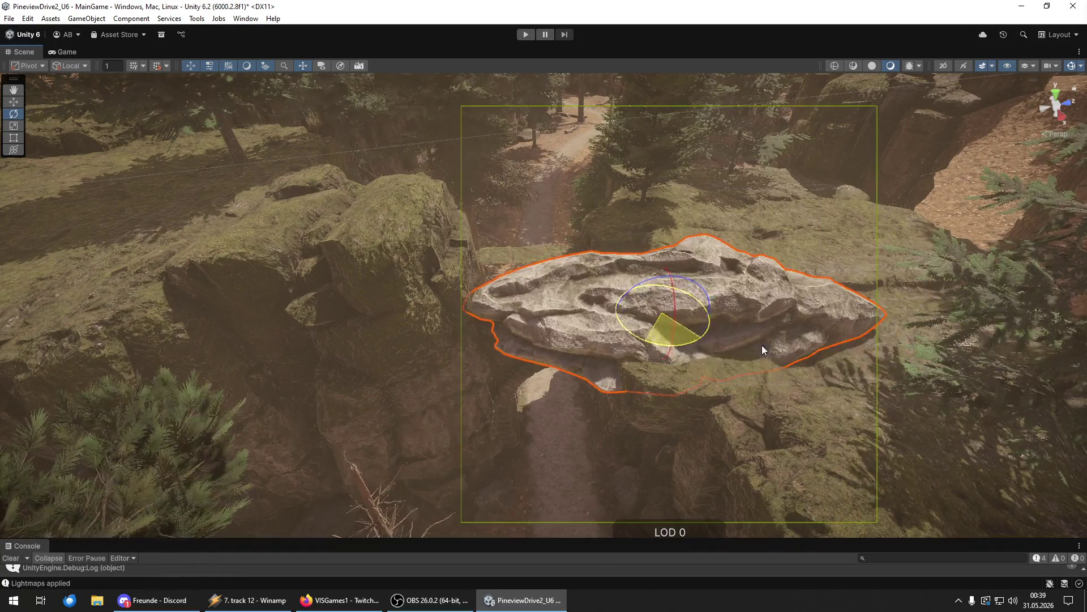
{"action": "key", "text": "y"}
{"action": "key", "text": "w"}
{"action": "mouse_move", "coordinate": [688, 317]}
{"action": "left_mouse_down"}
{"action": "mouse_move", "coordinate": [654, 288]}
{"action": "mouse_move", "coordinate": [644, 252]}
{"action": "mouse_move", "coordinate": [609, 274]}
{"action": "left_mouse_up"}
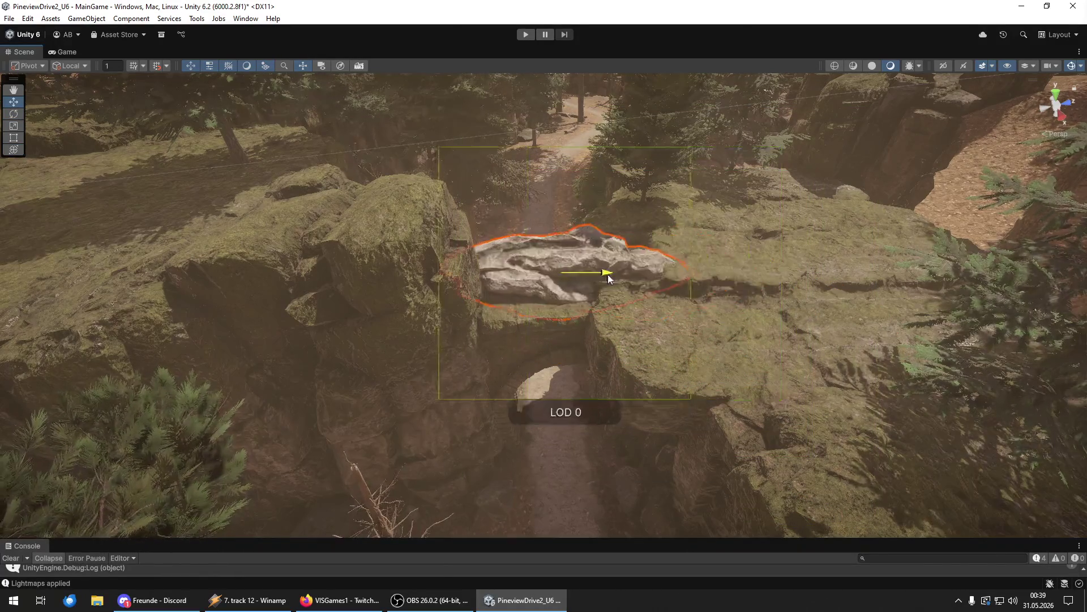
{"action": "key", "text": "f"}
{"action": "key", "text": "e"}
{"action": "left_click_drag", "start_coordinate": [596, 317], "coordinate": [629, 339]}
{"action": "key", "text": "w"}
{"action": "mouse_move", "coordinate": [592, 297]}
{"action": "left_mouse_down"}
{"action": "mouse_move", "coordinate": [590, 195]}
{"action": "mouse_move", "coordinate": [591, 238]}
{"action": "left_mouse_up"}
- Fine-tune the rock's rotation and height, then fly under the arch and select it
{"action": "mouse_move", "coordinate": [674, 303]}
{"action": "left_mouse_down", "text": "alt"}
{"action": "mouse_move", "coordinate": [336, 279]}
{"action": "mouse_move", "coordinate": [101, 296]}
{"action": "mouse_move", "coordinate": [478, 294]}
{"action": "left_mouse_up", "text": "alt"}
{"action": "scroll", "coordinate": [455, 392], "scroll_direction": "up", "scroll_amount": 5}
{"action": "scroll", "coordinate": [454, 392], "scroll_direction": "down", "scroll_amount": 5}
{"action": "key", "text": "y"}
{"action": "mouse_move", "coordinate": [558, 232]}
{"action": "left_mouse_down"}
{"action": "mouse_move", "coordinate": [548, 203]}
{"action": "mouse_move", "coordinate": [538, 213]}
{"action": "mouse_move", "coordinate": [563, 230]}
{"action": "left_mouse_up"}
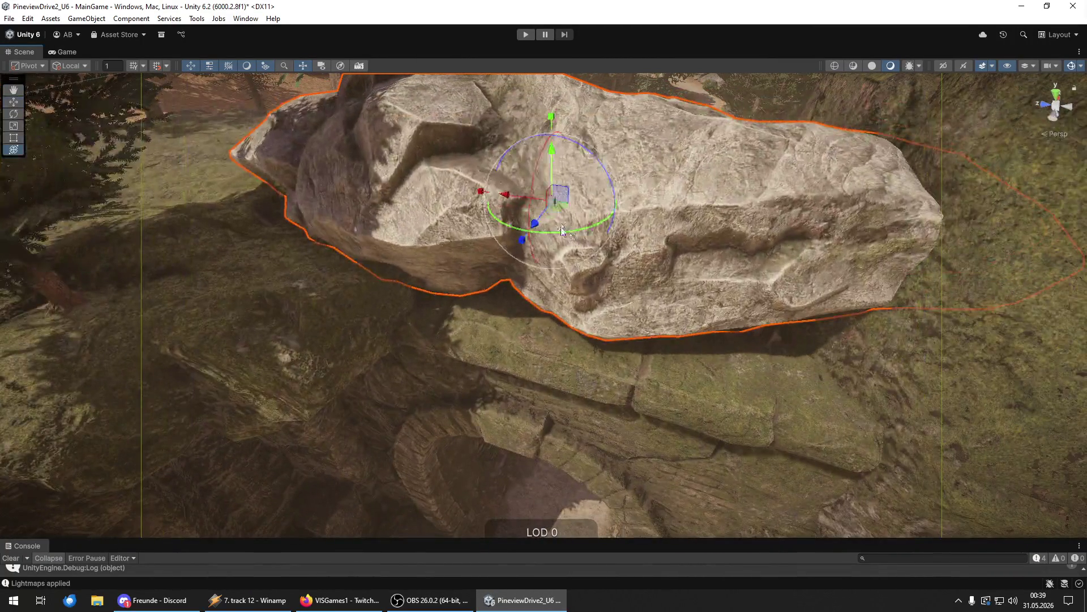
{"action": "mouse_move", "coordinate": [553, 164]}
{"action": "left_mouse_down"}
{"action": "mouse_move", "coordinate": [553, 142]}
{"action": "mouse_move", "coordinate": [553, 204]}
{"action": "left_mouse_up"}
{"action": "key", "text": "w"}
{"action": "scroll", "coordinate": [542, 256], "scroll_direction": "down", "scroll_amount": 3}
{"action": "mouse_move", "coordinate": [543, 256]}
{"action": "left_mouse_down"}
{"action": "mouse_move", "coordinate": [567, 322]}
{"action": "mouse_move", "coordinate": [1079, 218]}
{"action": "mouse_move", "coordinate": [17, 147]}
{"action": "left_mouse_up"}
{"action": "mouse_move", "coordinate": [566, 371]}
{"action": "left_mouse_down"}
{"action": "mouse_move", "coordinate": [193, 367]}
{"action": "mouse_move", "coordinate": [1074, 359]}
{"action": "mouse_move", "coordinate": [22, 340]}
{"action": "mouse_move", "coordinate": [22, 246]}
{"action": "mouse_move", "coordinate": [55, 393]}
{"action": "mouse_move", "coordinate": [405, 358]}
{"action": "left_mouse_up"}
{"action": "left_click", "coordinate": [406, 360]}
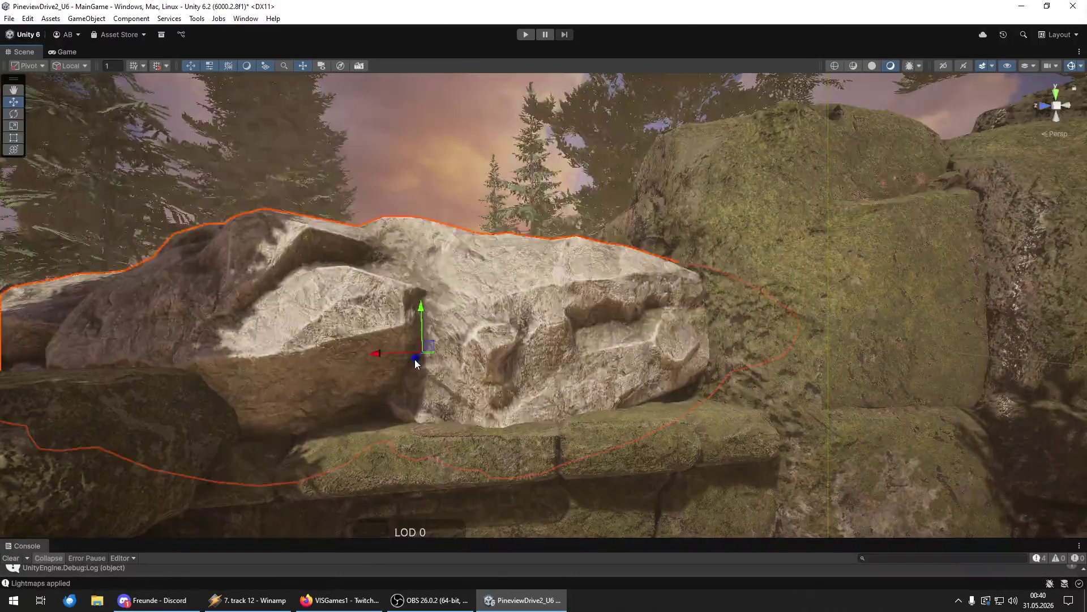
- Delete the pale boulder and select the long flat rock on top of the stone arch
{"action": "key", "text": "Delete"}
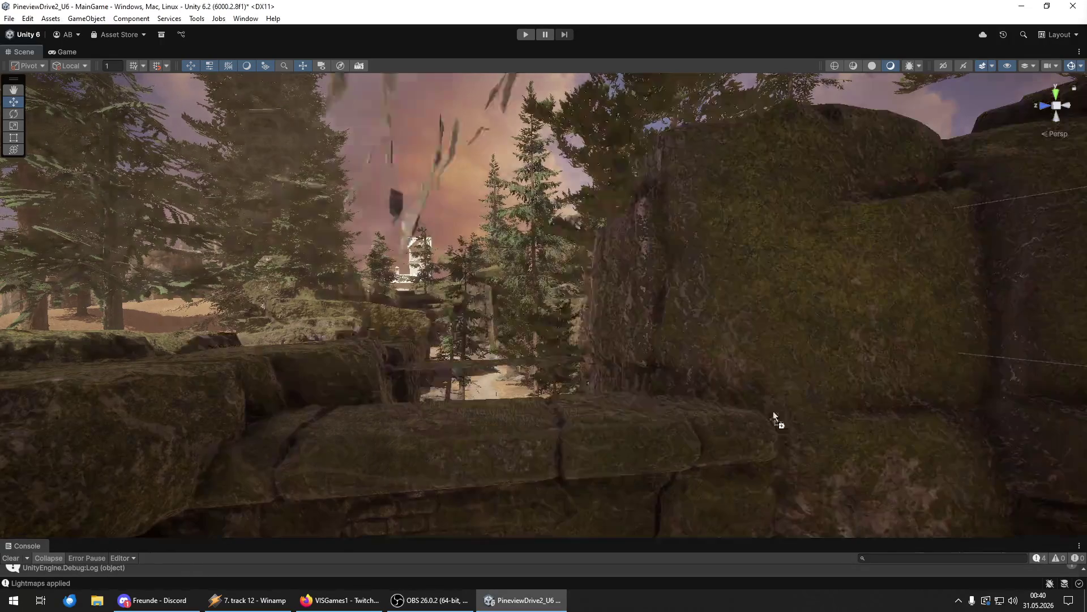
{"action": "left_click", "coordinate": [770, 414]}
{"action": "key", "text": "f"}
{"action": "key", "text": "y"}
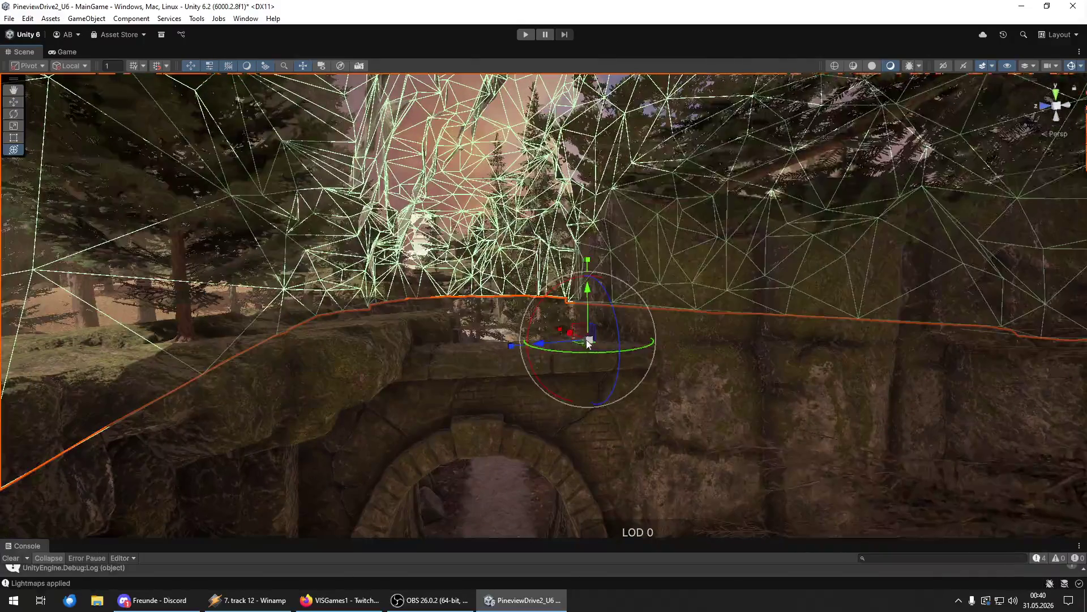
{"action": "left_click", "coordinate": [568, 344]}
{"action": "key", "text": "f"}
{"action": "key", "text": "w"}
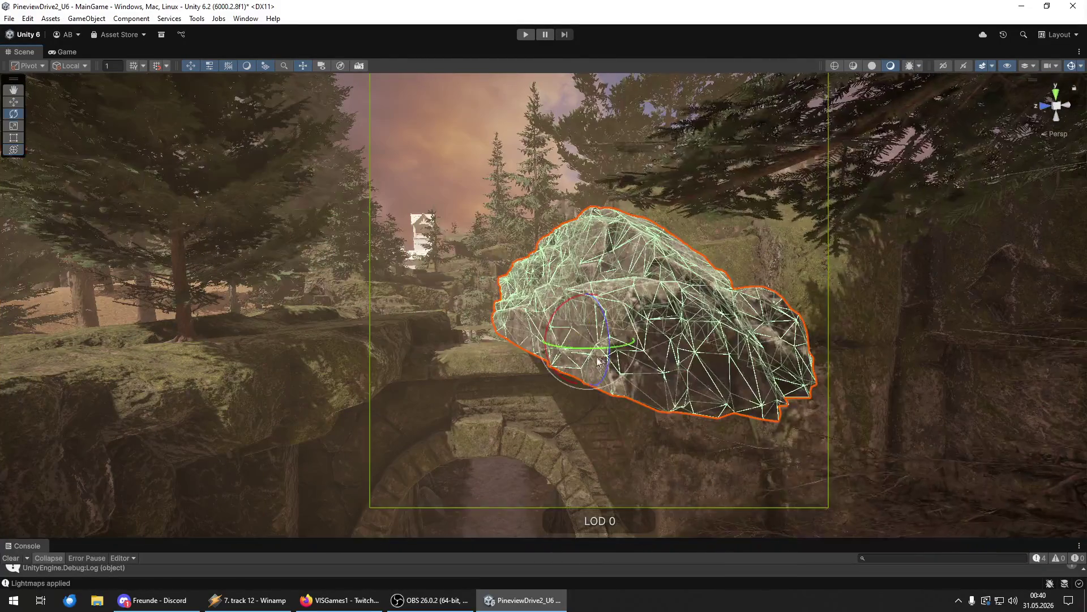
{"action": "left_click", "coordinate": [552, 358]}
{"action": "key", "text": "f"}
- Shift the flat rock left and scale it up so it spans the arch's crown
{"action": "mouse_move", "coordinate": [580, 338]}
{"action": "left_mouse_down"}
{"action": "mouse_move", "coordinate": [482, 338]}
{"action": "mouse_move", "coordinate": [515, 339]}
{"action": "left_mouse_up"}
{"action": "key", "text": "e"}
{"action": "key", "text": "f"}
{"action": "key", "text": "y"}
{"action": "mouse_move", "coordinate": [580, 296]}
{"action": "left_mouse_down"}
{"action": "mouse_move", "coordinate": [579, 310]}
{"action": "mouse_move", "coordinate": [587, 294]}
{"action": "mouse_move", "coordinate": [1034, 211]}
{"action": "left_mouse_up"}
{"action": "key", "text": "w"}
{"action": "key", "text": "f"}
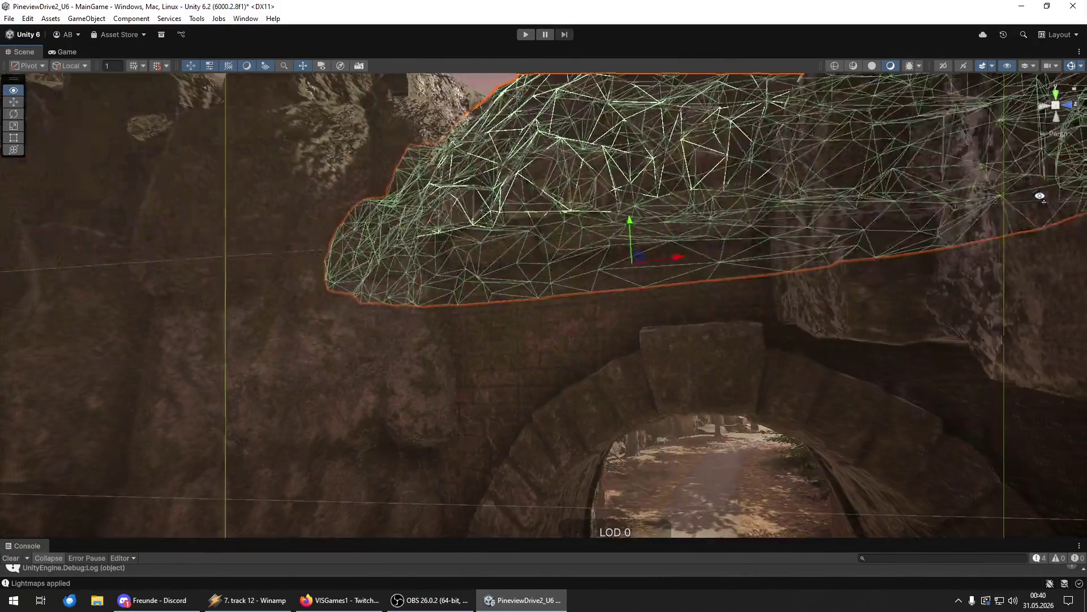
{"action": "mouse_move", "coordinate": [701, 362]}
{"action": "left_mouse_down"}
{"action": "mouse_move", "coordinate": [701, 340]}
{"action": "mouse_move", "coordinate": [738, 472]}
{"action": "mouse_move", "coordinate": [723, 335]}
{"action": "mouse_move", "coordinate": [705, 433]}
{"action": "mouse_move", "coordinate": [435, 362]}
{"action": "mouse_move", "coordinate": [591, 280]}
{"action": "mouse_move", "coordinate": [645, 279]}
{"action": "mouse_move", "coordinate": [644, 345]}
{"action": "mouse_move", "coordinate": [692, 349]}
{"action": "mouse_move", "coordinate": [623, 317]}
{"action": "mouse_move", "coordinate": [586, 280]}
{"action": "mouse_move", "coordinate": [340, 303]}
{"action": "mouse_move", "coordinate": [252, 282]}
{"action": "mouse_move", "coordinate": [238, 301]}
{"action": "mouse_move", "coordinate": [447, 255]}
{"action": "mouse_move", "coordinate": [124, 268]}
{"action": "left_mouse_up"}
{"action": "key", "text": "e"}
- Slide the rock above the arch to the left and turn it around its vertical axis
{"action": "key", "text": "f"}
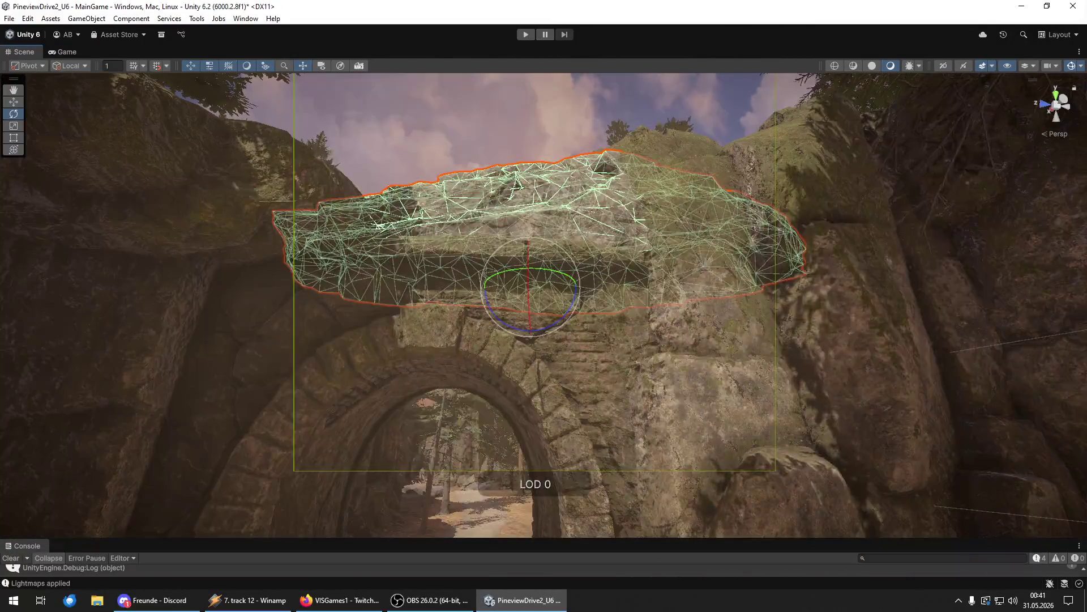
{"action": "mouse_move", "coordinate": [593, 417]}
{"action": "left_mouse_down"}
{"action": "mouse_move", "coordinate": [570, 323]}
{"action": "mouse_move", "coordinate": [582, 434]}
{"action": "mouse_move", "coordinate": [544, 369]}
{"action": "left_mouse_up"}
{"action": "left_click", "coordinate": [579, 379]}
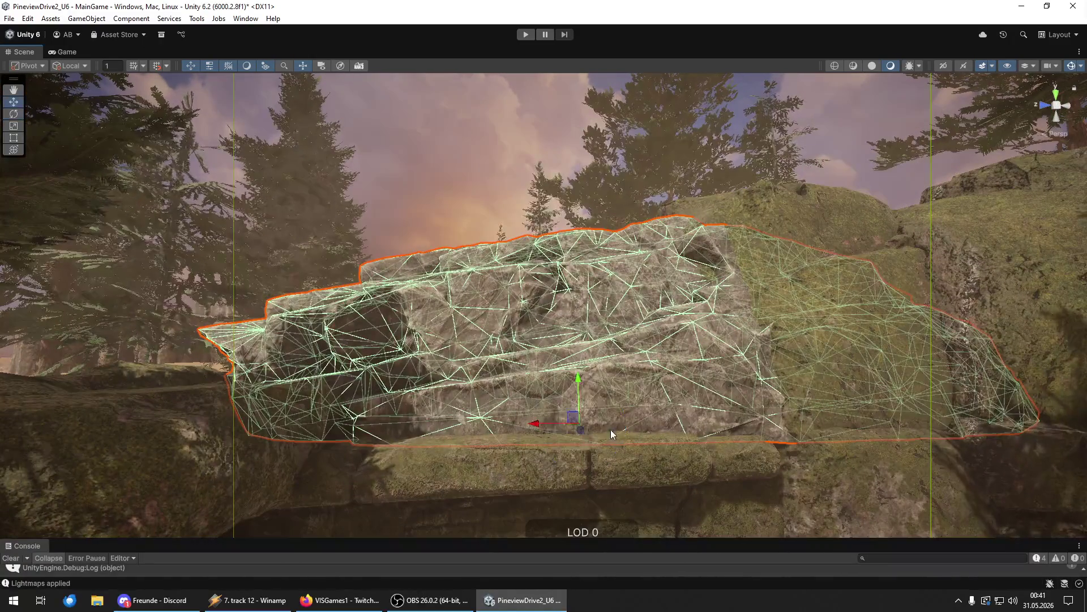
{"action": "left_click_drag", "start_coordinate": [544, 426], "coordinate": [365, 422]}
{"action": "key", "text": "e"}
{"action": "left_click_drag", "start_coordinate": [437, 433], "coordinate": [441, 429]}
{"action": "key", "text": "w"}
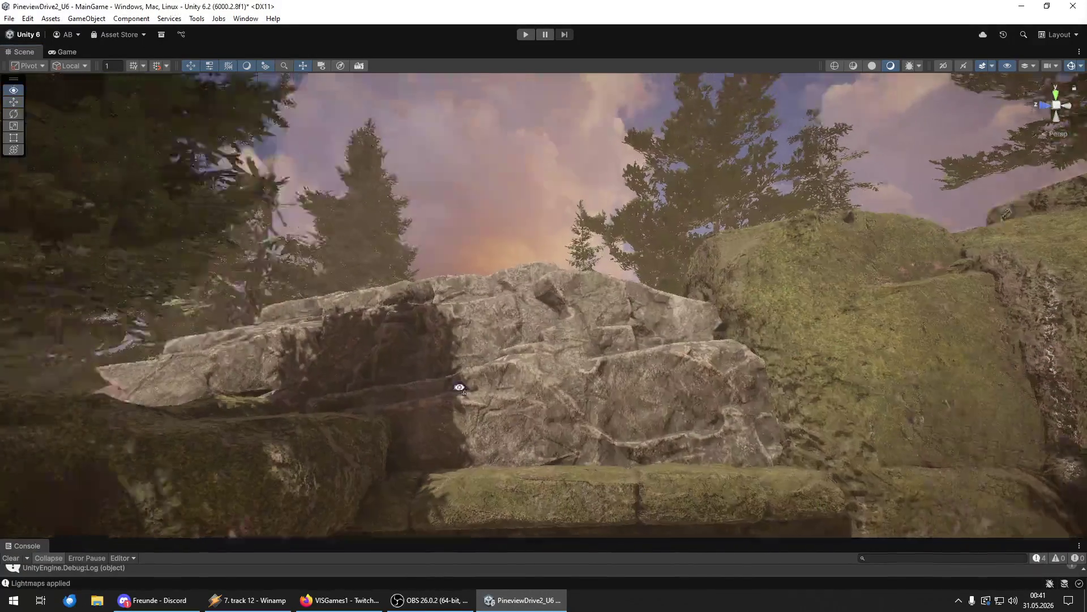
- Lower the big rock slightly and push it left and farther back along the ledge
{"action": "mouse_move", "coordinate": [453, 381]}
{"action": "left_mouse_down"}
{"action": "mouse_move", "coordinate": [439, 457]}
{"action": "mouse_move", "coordinate": [461, 381]}
{"action": "mouse_move", "coordinate": [458, 424]}
{"action": "mouse_move", "coordinate": [136, 413]}
{"action": "mouse_move", "coordinate": [969, 399]}
{"action": "mouse_move", "coordinate": [622, 343]}
{"action": "left_mouse_up"}
{"action": "key", "text": "w"}
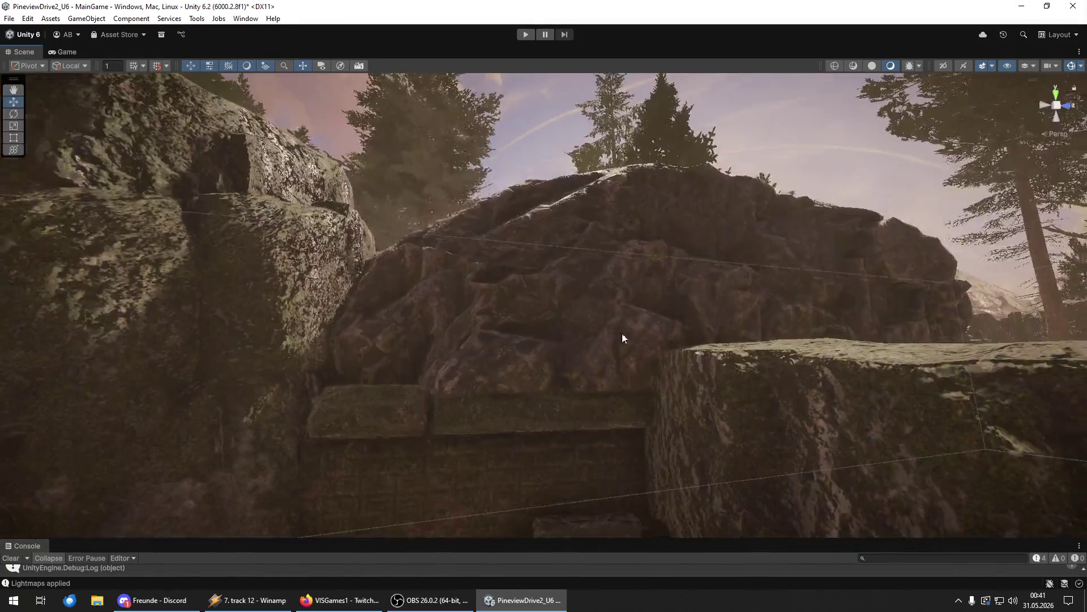
{"action": "left_click", "coordinate": [622, 343]}
{"action": "key", "text": "f"}
{"action": "left_click_drag", "start_coordinate": [690, 311], "coordinate": [689, 315]}
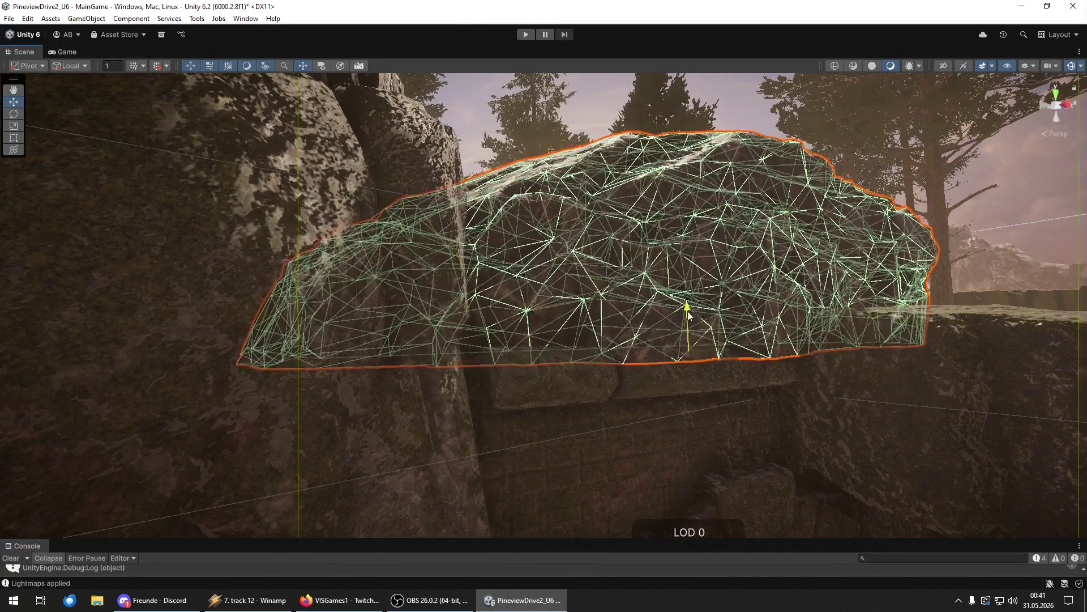
{"action": "mouse_move", "coordinate": [666, 352]}
{"action": "left_mouse_down"}
{"action": "mouse_move", "coordinate": [655, 348]}
{"action": "mouse_move", "coordinate": [730, 371]}
{"action": "left_mouse_up"}
{"action": "mouse_move", "coordinate": [680, 397]}
{"action": "left_mouse_down"}
{"action": "mouse_move", "coordinate": [695, 410]}
{"action": "mouse_move", "coordinate": [1041, 439]}
{"action": "mouse_move", "coordinate": [817, 291]}
{"action": "left_mouse_up"}
{"action": "left_click", "coordinate": [682, 245]}
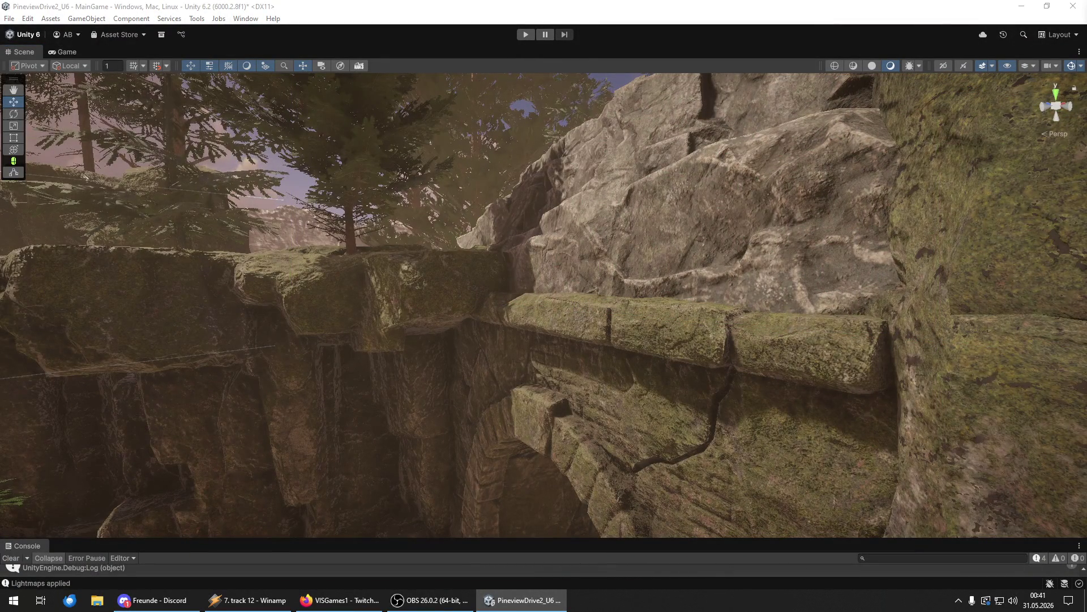
- Undo the last two changes and fly back to the forest path under the stone arch
{"action": "key", "text": "ctrl+z"}
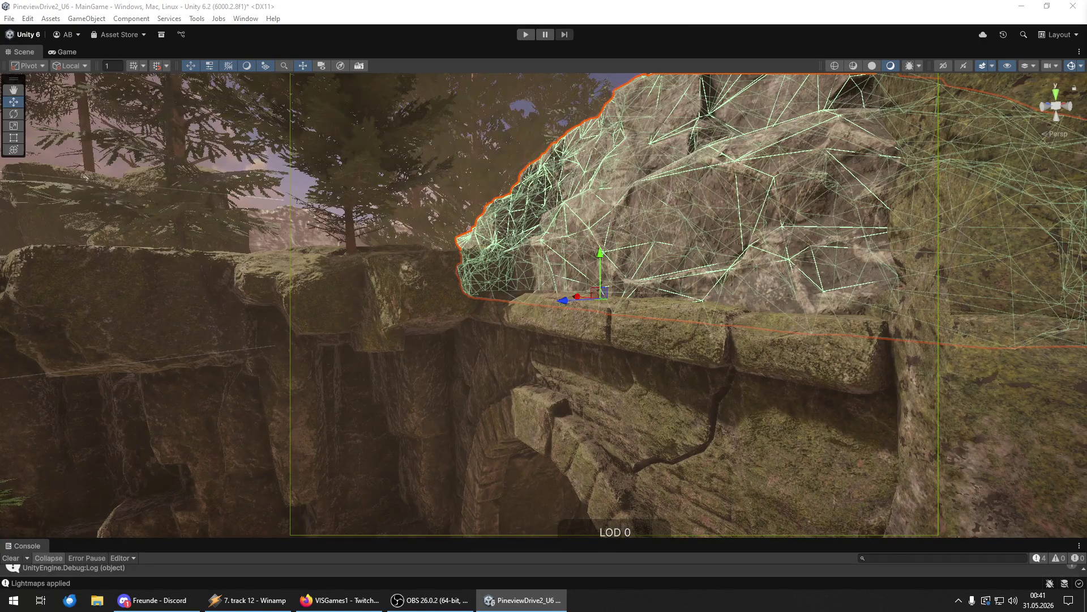
{"action": "key", "text": "ctrl+z"}
{"action": "key", "text": "ctrl+z"}
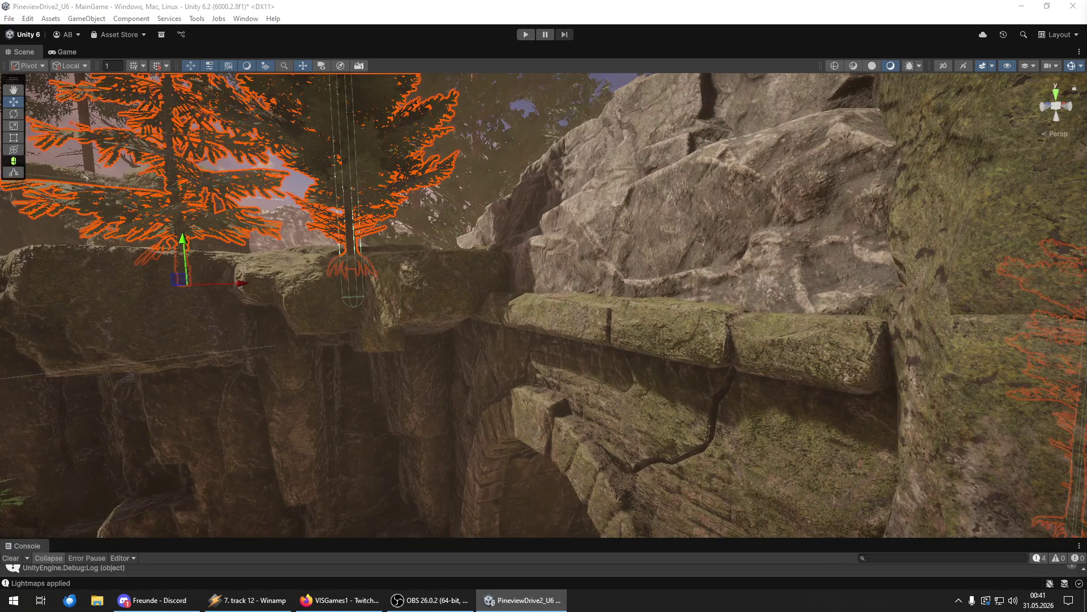
{"action": "mouse_move", "coordinate": [574, 294]}
{"action": "left_mouse_down"}
{"action": "mouse_move", "coordinate": [620, 340]}
{"action": "mouse_move", "coordinate": [631, 97]}
{"action": "mouse_move", "coordinate": [261, 352]}
{"action": "mouse_move", "coordinate": [869, 270]}
{"action": "mouse_move", "coordinate": [767, 252]}
{"action": "mouse_move", "coordinate": [767, 294]}
{"action": "mouse_move", "coordinate": [184, 287]}
{"action": "mouse_move", "coordinate": [304, 279]}
{"action": "mouse_move", "coordinate": [306, 294]}
{"action": "mouse_move", "coordinate": [296, 272]}
{"action": "mouse_move", "coordinate": [262, 262]}
{"action": "mouse_move", "coordinate": [291, 280]}
{"action": "left_mouse_up"}
{"action": "left_click", "coordinate": [10, 19]}
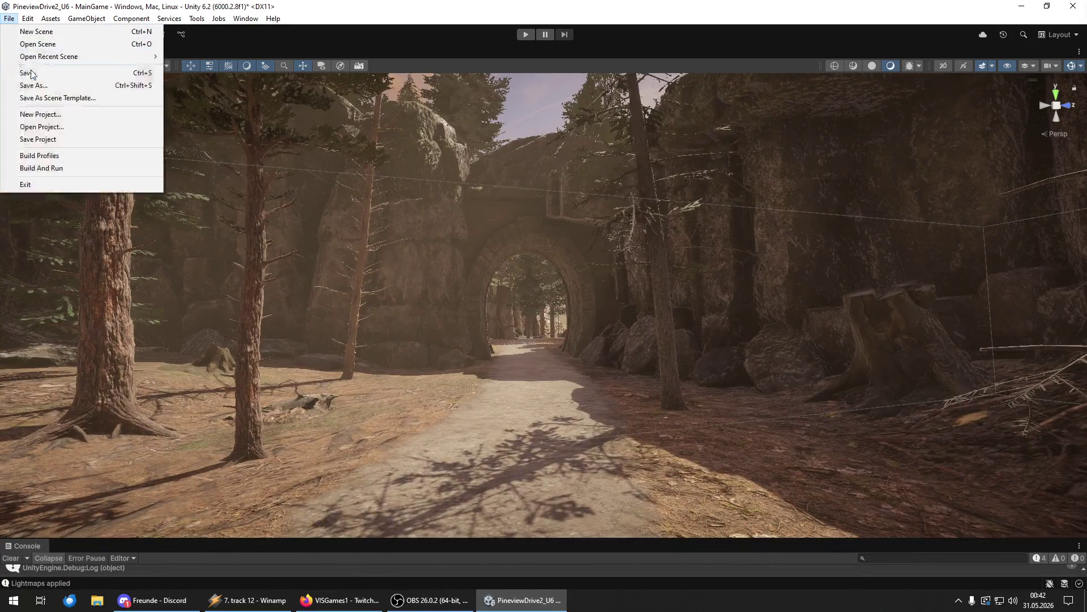
- Save the scene and the whole project, then save both a second time
{"action": "left_click", "coordinate": [27, 72]}
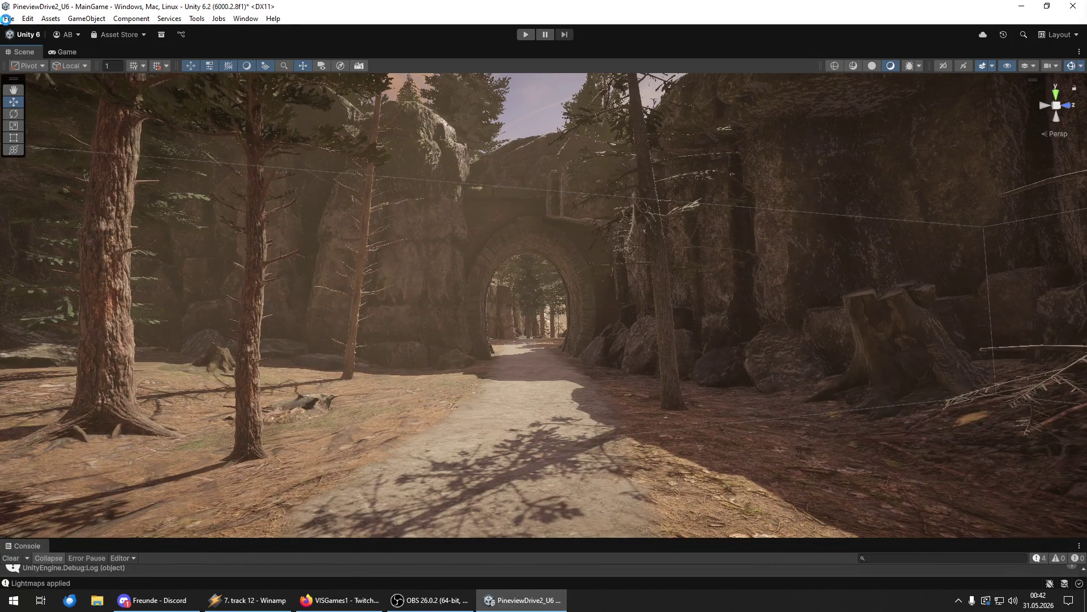
{"action": "left_click", "coordinate": [9, 18]}
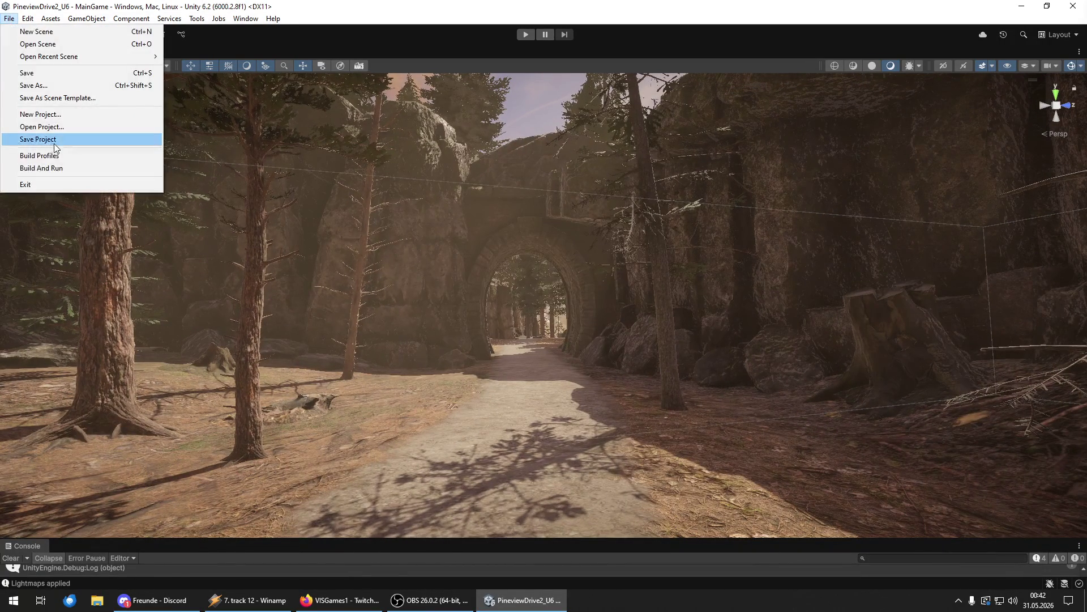
{"action": "left_click", "coordinate": [37, 139]}
{"action": "left_click_drag", "start_coordinate": [887, 306], "coordinate": [886, 306]}
{"action": "left_click", "coordinate": [8, 18]}
{"action": "left_click", "coordinate": [34, 72]}
{"action": "left_click", "coordinate": [9, 18]}
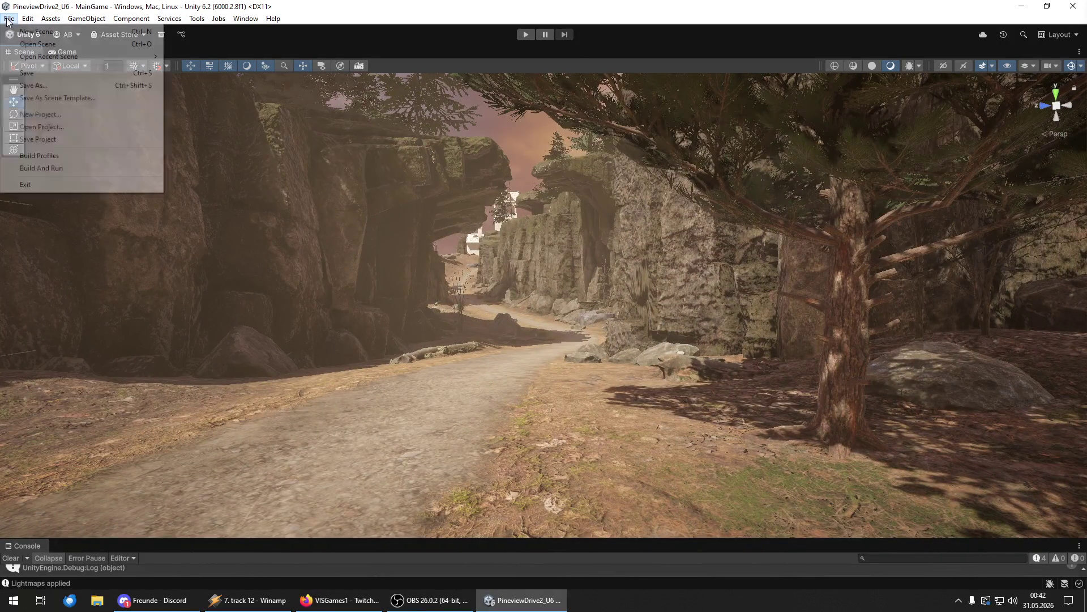
{"action": "left_click", "coordinate": [37, 139]}
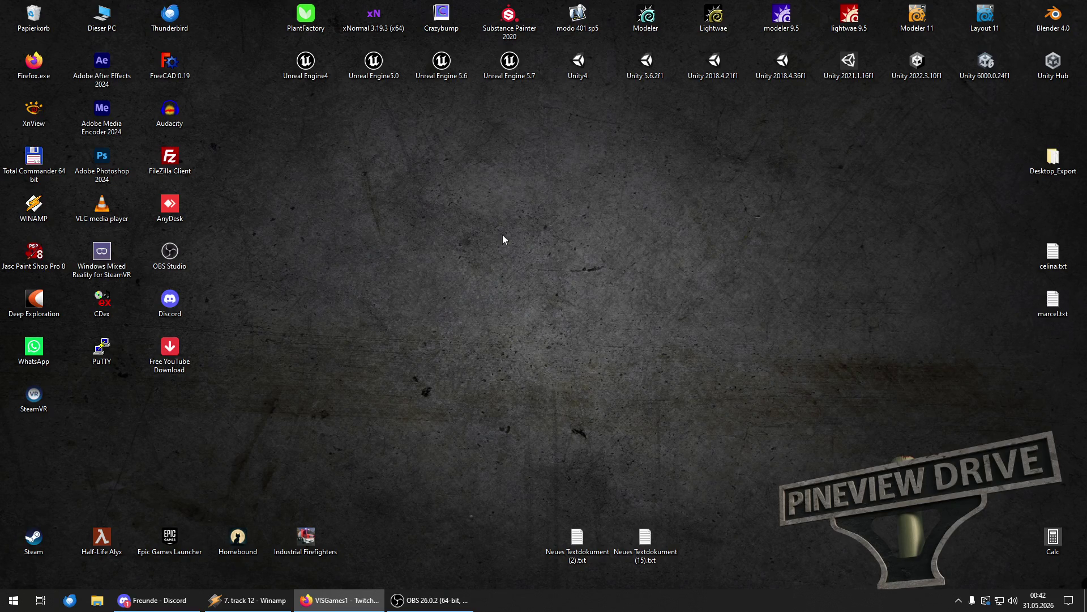
- Launch Unity Hub from the Unity 6000.0.24f1 shortcut and open the PineviewDrive2_U6 project
{"action": "left_click", "coordinate": [456, 334]}
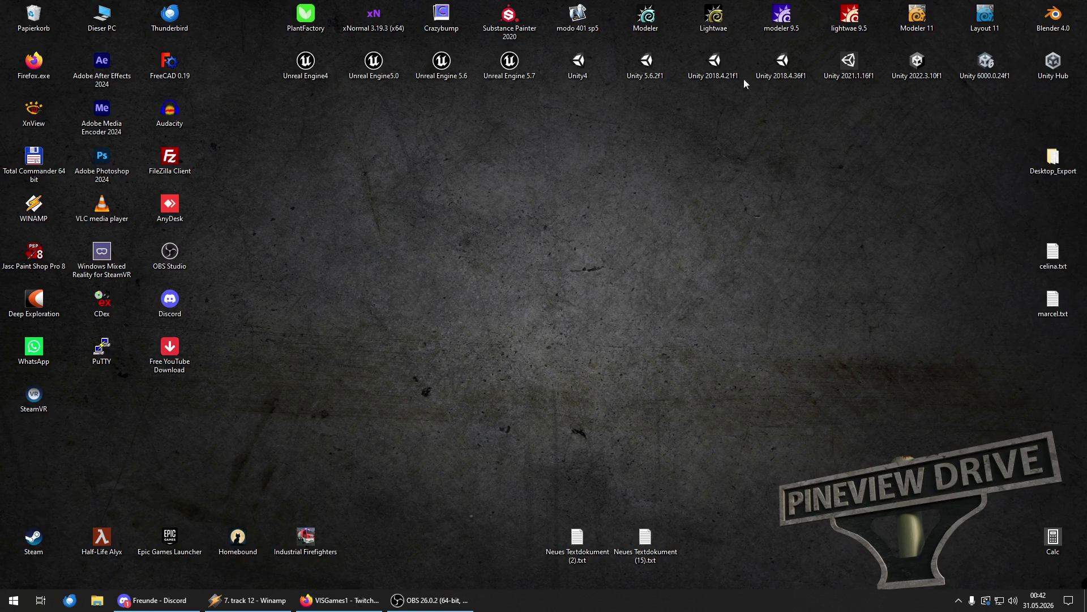
{"action": "double_click", "coordinate": [990, 67]}
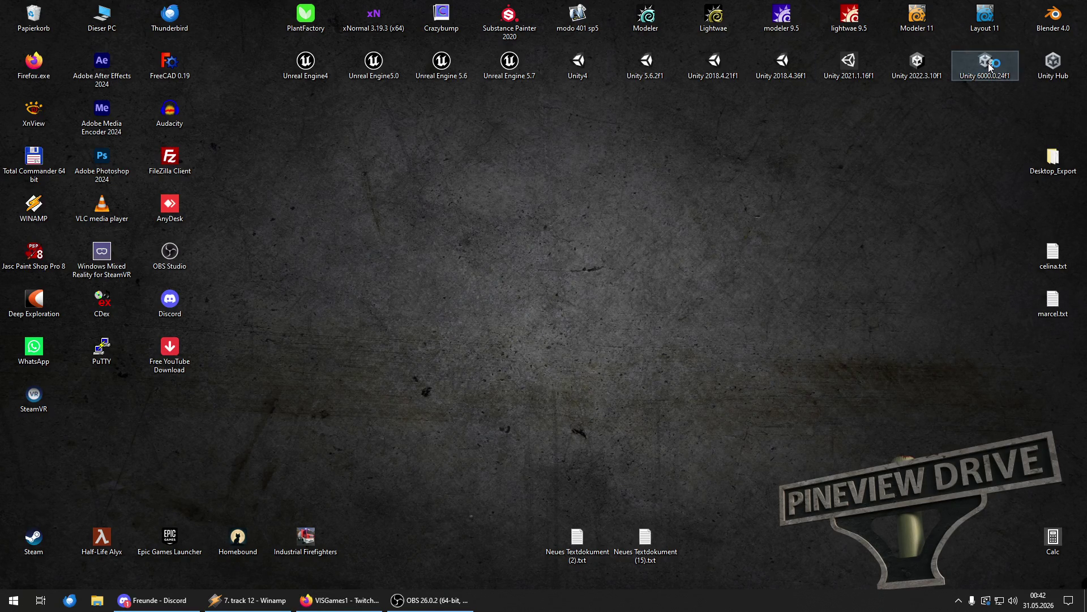
{"action": "left_click", "coordinate": [752, 244]}
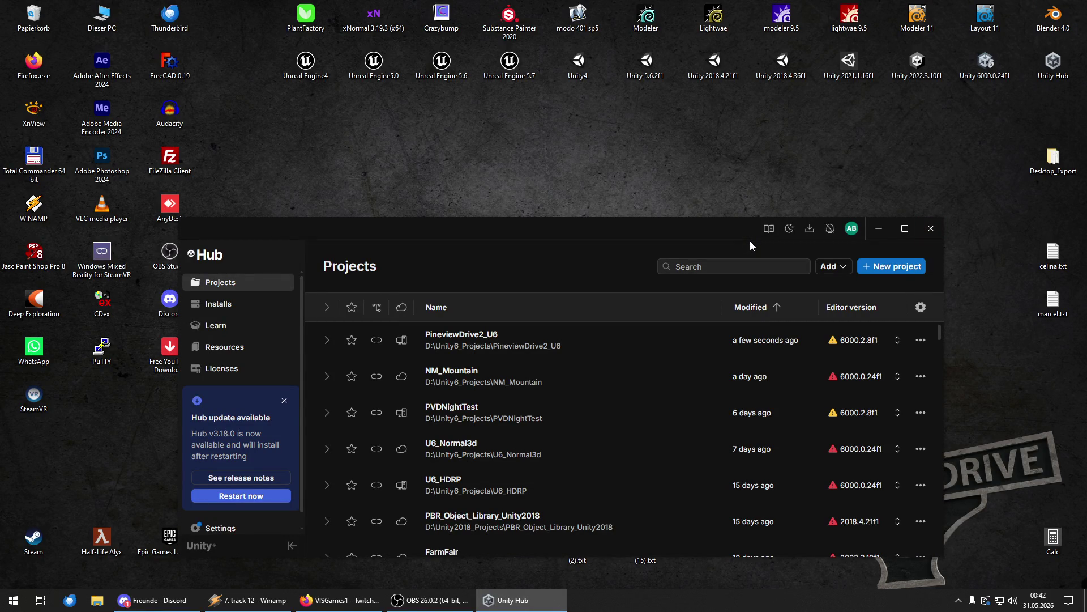
{"action": "left_click", "coordinate": [483, 339]}
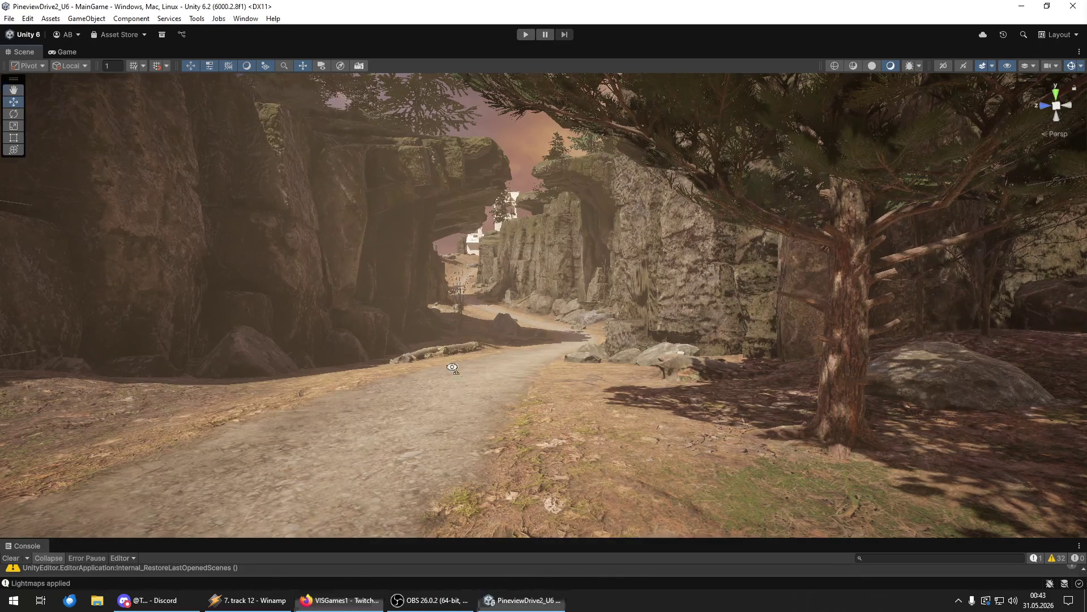
- Place a wooden fence beside the canyon path and rotate it to follow the path
{"action": "right_click", "coordinate": [468, 359]}
{"action": "key", "text": "w"}
{"action": "key", "text": "w"}
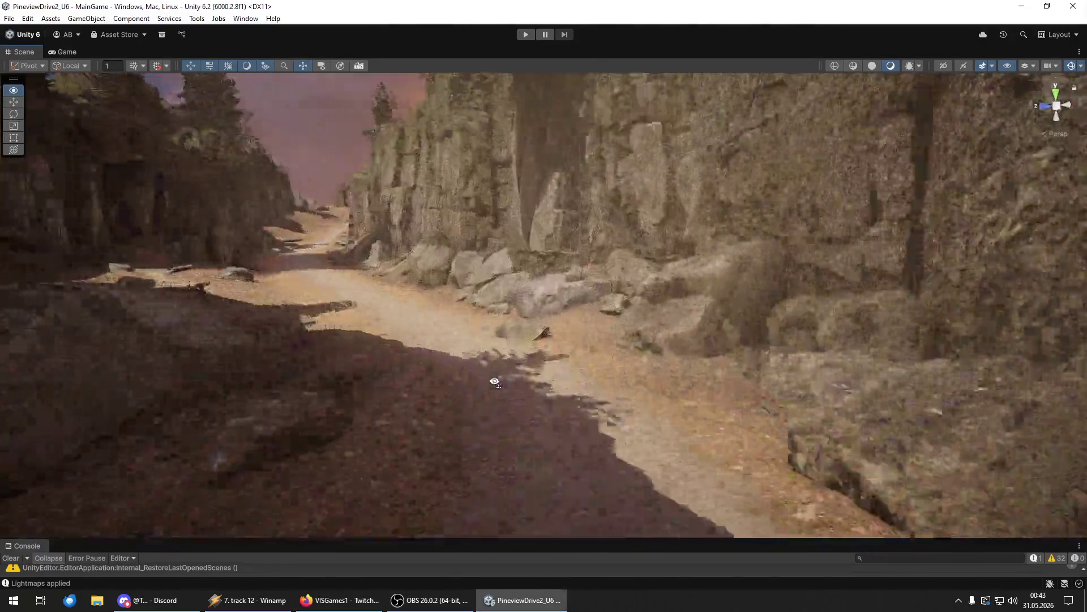
{"action": "key", "text": "w"}
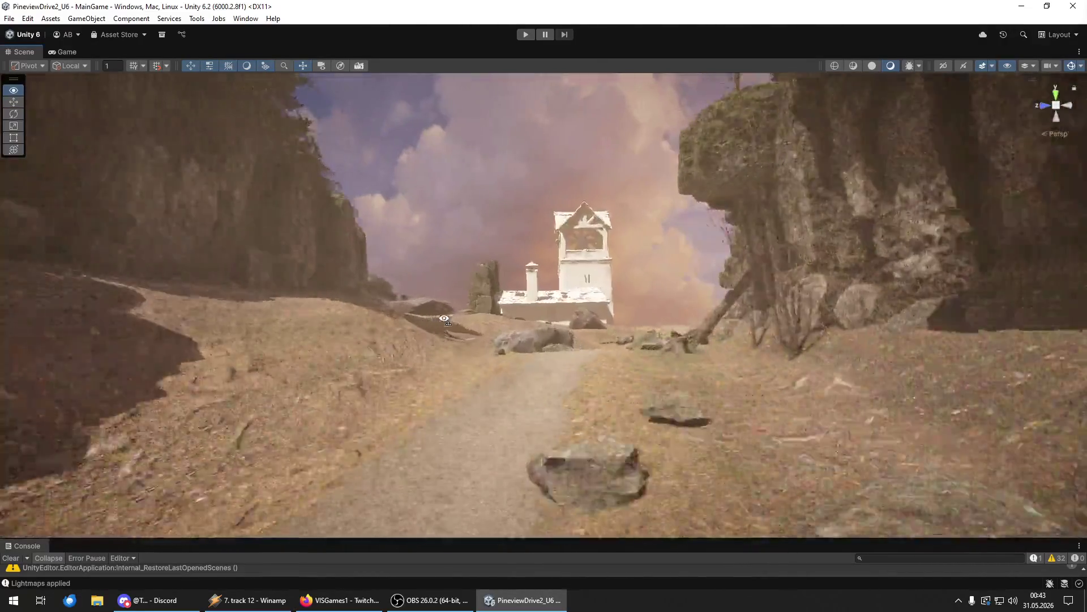
{"action": "key", "text": "w"}
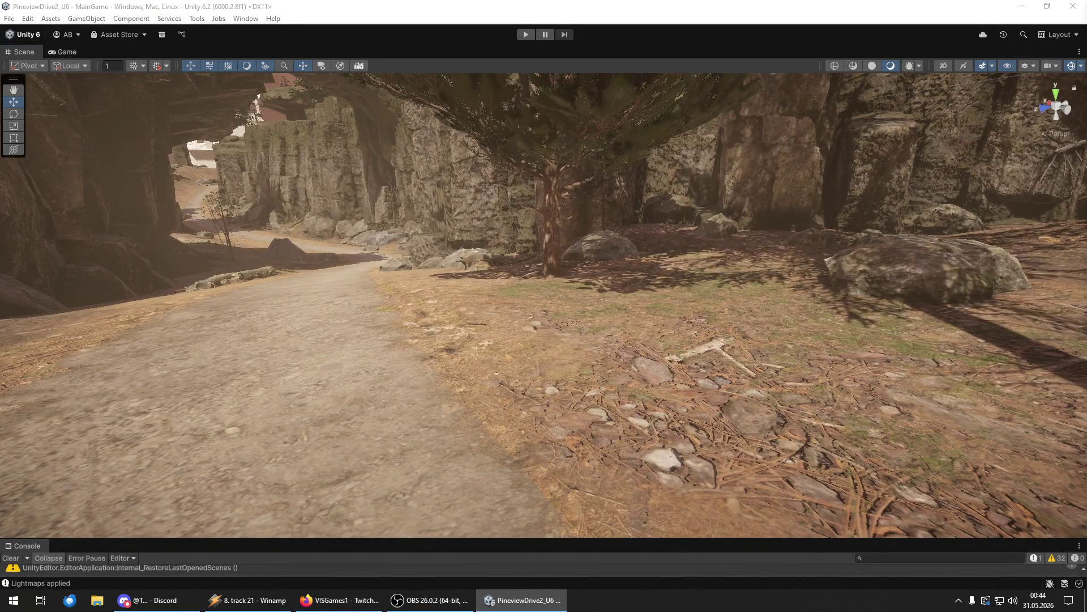
{"action": "left_click_drag", "start_coordinate": [620, 427], "coordinate": [589, 407]}
{"action": "key", "text": "f"}
{"action": "key", "text": "e"}
{"action": "left_click_drag", "start_coordinate": [762, 325], "coordinate": [742, 324]}
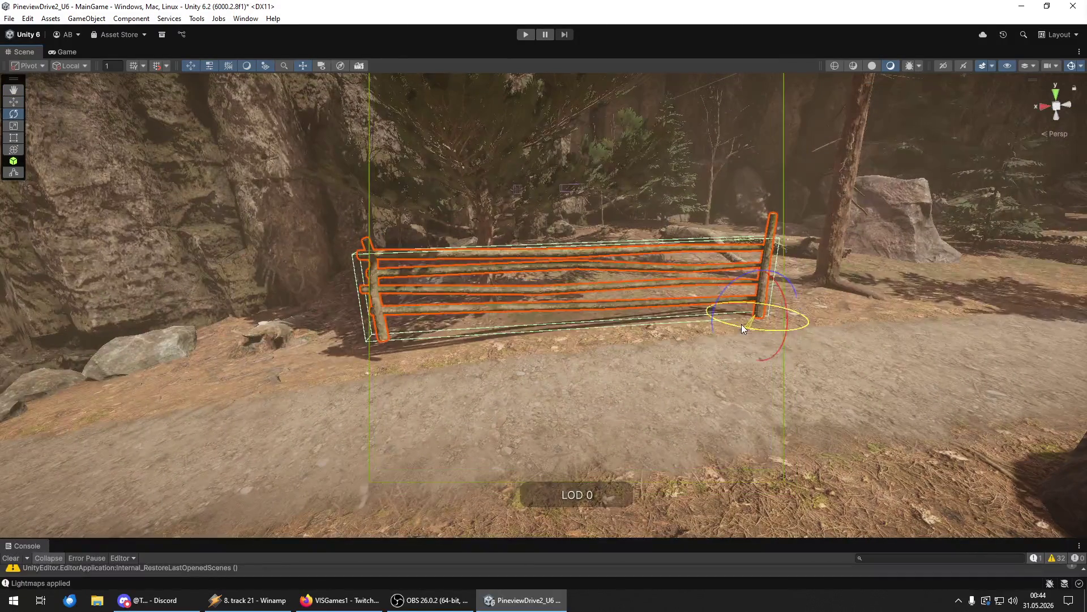
{"action": "mouse_move", "coordinate": [744, 281]}
{"action": "left_mouse_down"}
{"action": "mouse_move", "coordinate": [735, 276]}
{"action": "mouse_move", "coordinate": [694, 311]}
{"action": "mouse_move", "coordinate": [562, 251]}
{"action": "mouse_move", "coordinate": [674, 256]}
{"action": "left_mouse_up"}
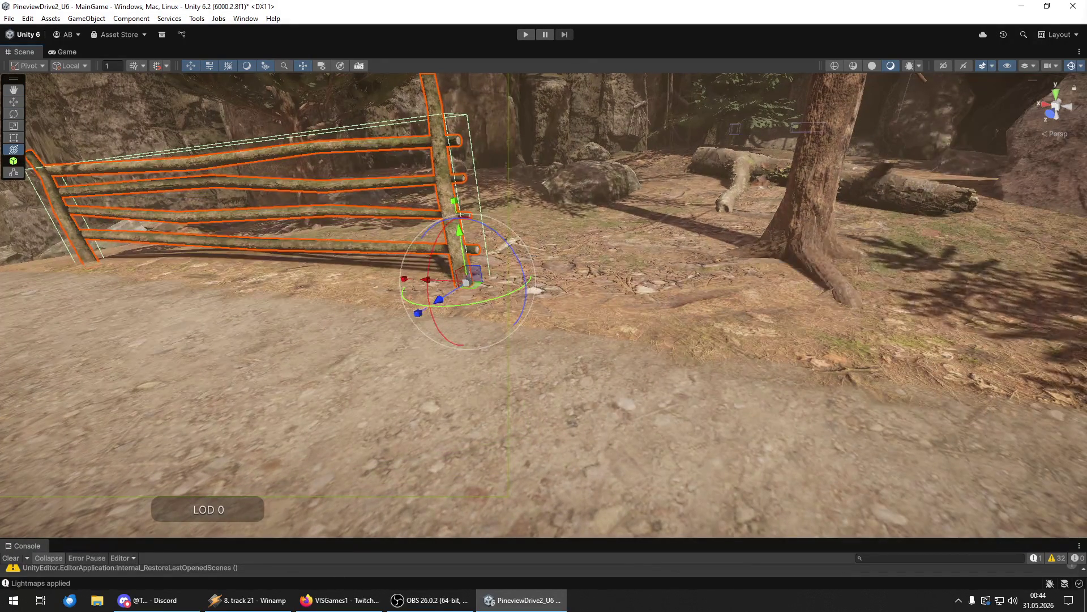
{"action": "key", "text": "shift+d"}
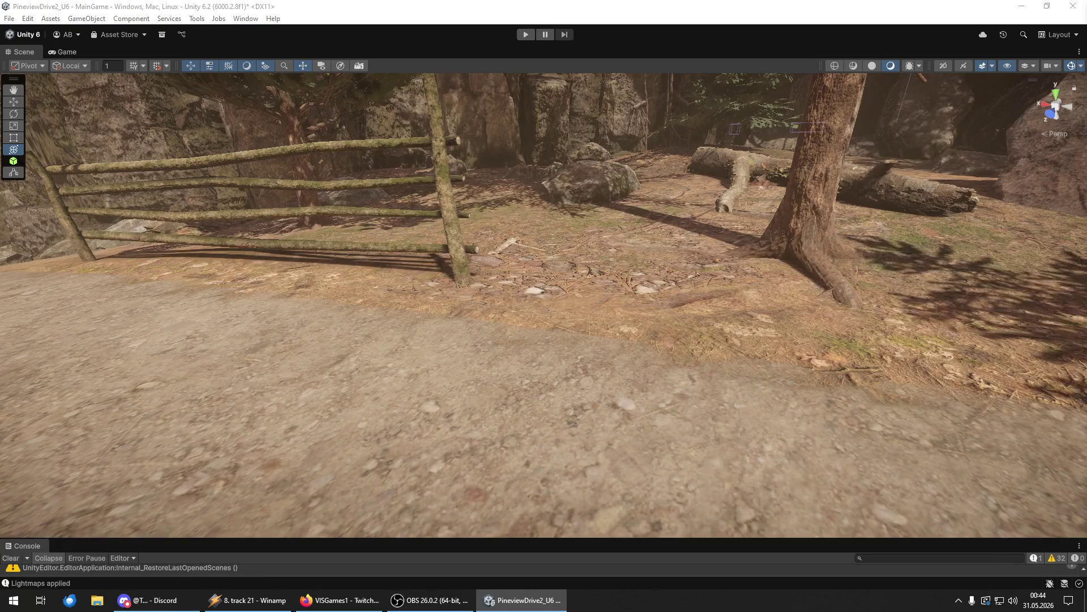
- Copy the left fence segment, move it further along the path and turn it to match
{"action": "left_click", "coordinate": [453, 187]}
{"action": "left_click", "coordinate": [215, 215]}
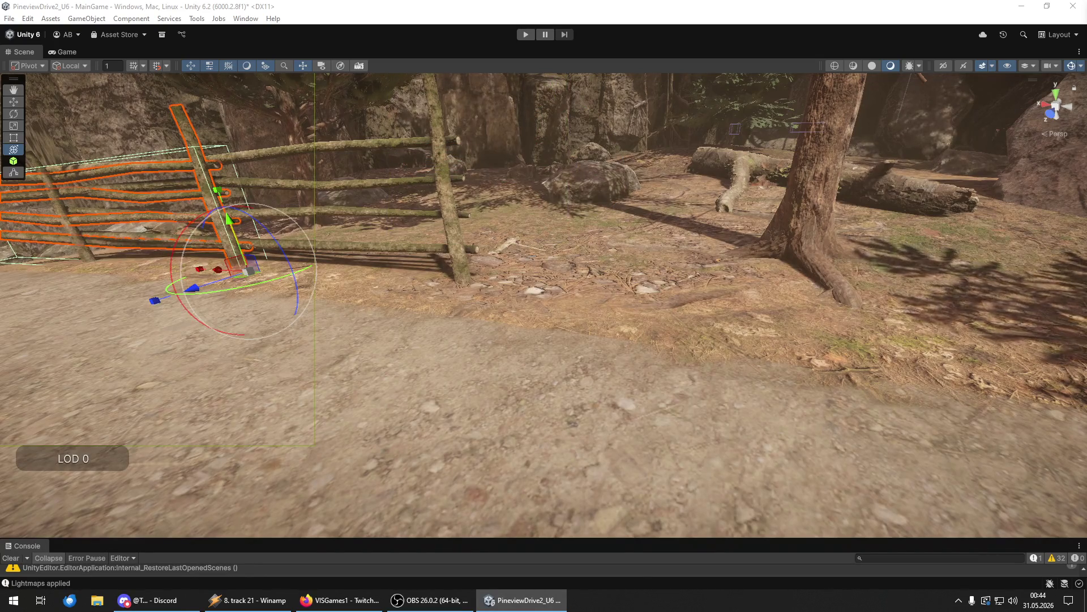
{"action": "key", "text": "ctrl+z"}
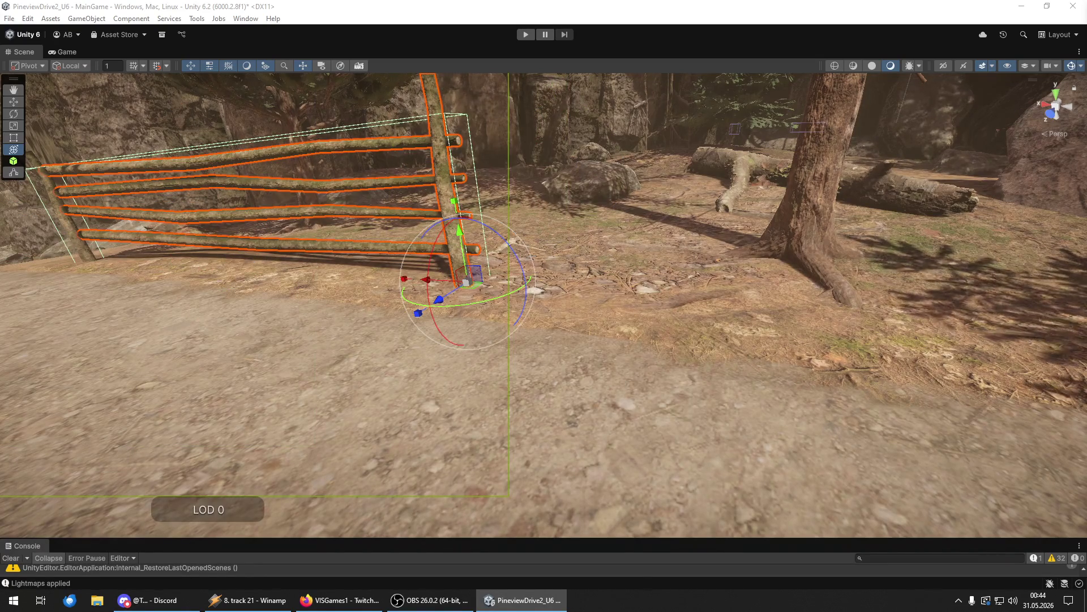
{"action": "left_click_drag", "start_coordinate": [440, 284], "coordinate": [1006, 362]}
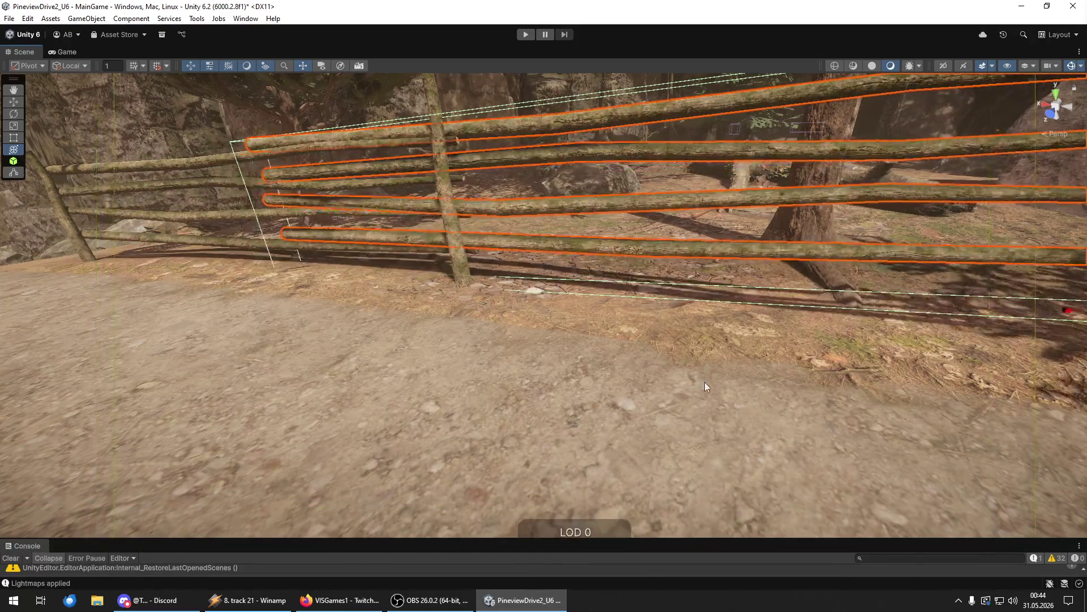
{"action": "key", "text": "f"}
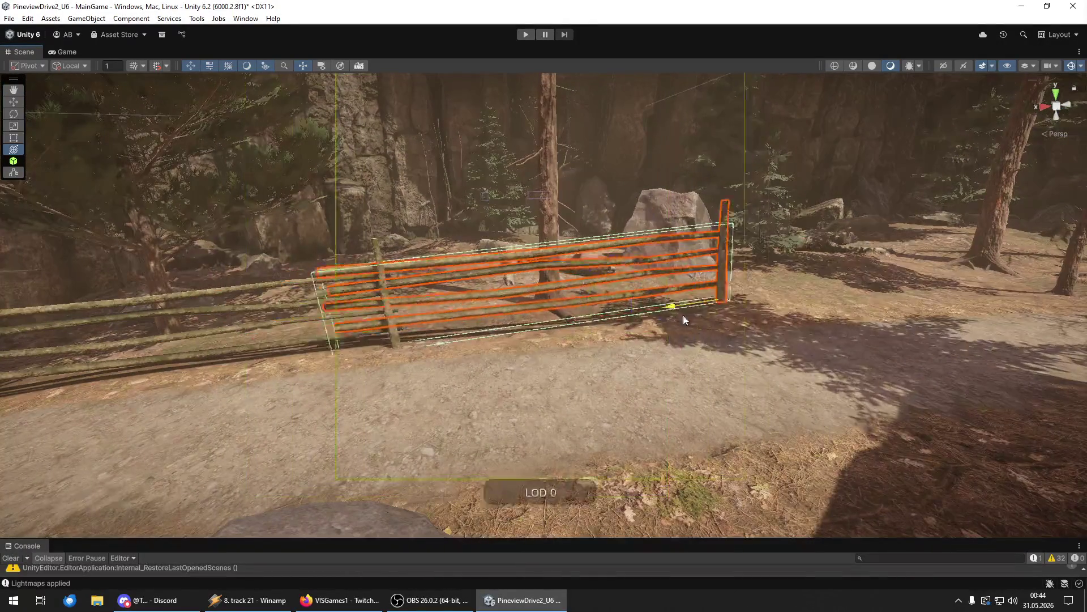
{"action": "key", "text": "e"}
{"action": "mouse_move", "coordinate": [740, 256]}
{"action": "left_mouse_down"}
{"action": "mouse_move", "coordinate": [746, 278]}
{"action": "mouse_move", "coordinate": [661, 315]}
{"action": "mouse_move", "coordinate": [832, 283]}
{"action": "mouse_move", "coordinate": [750, 317]}
{"action": "mouse_move", "coordinate": [538, 353]}
{"action": "mouse_move", "coordinate": [521, 340]}
{"action": "left_mouse_up"}
{"action": "key", "text": "w"}
{"action": "key", "text": "e"}
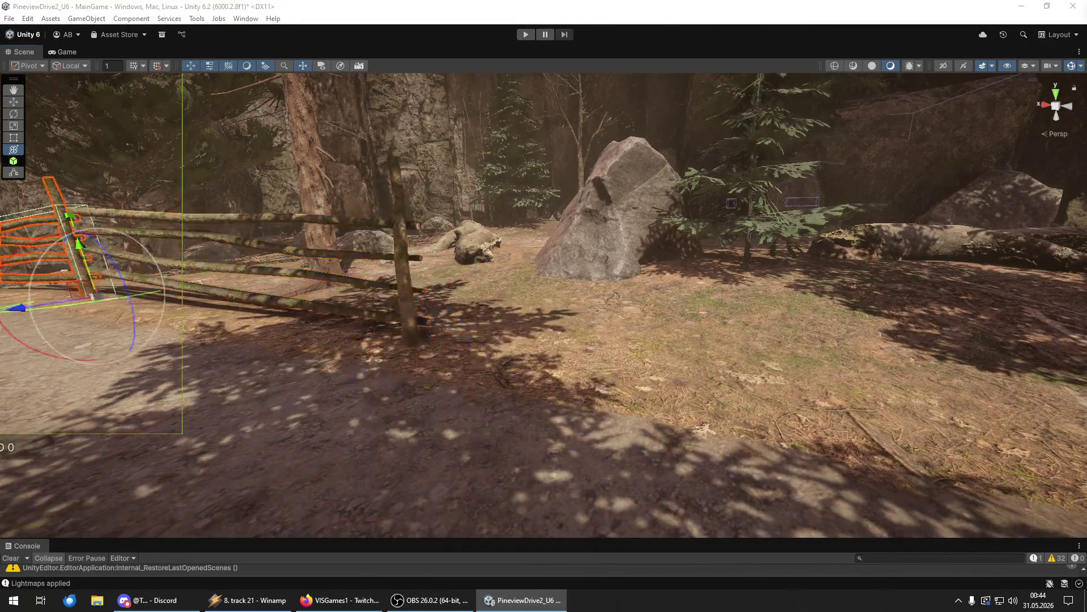
- Fine-tune the fence copy's rotation and position so it lines the path's edge
{"action": "mouse_move", "coordinate": [409, 375]}
{"action": "left_mouse_down"}
{"action": "mouse_move", "coordinate": [412, 355]}
{"action": "mouse_move", "coordinate": [875, 374]}
{"action": "left_mouse_up"}
{"action": "key", "text": "f"}
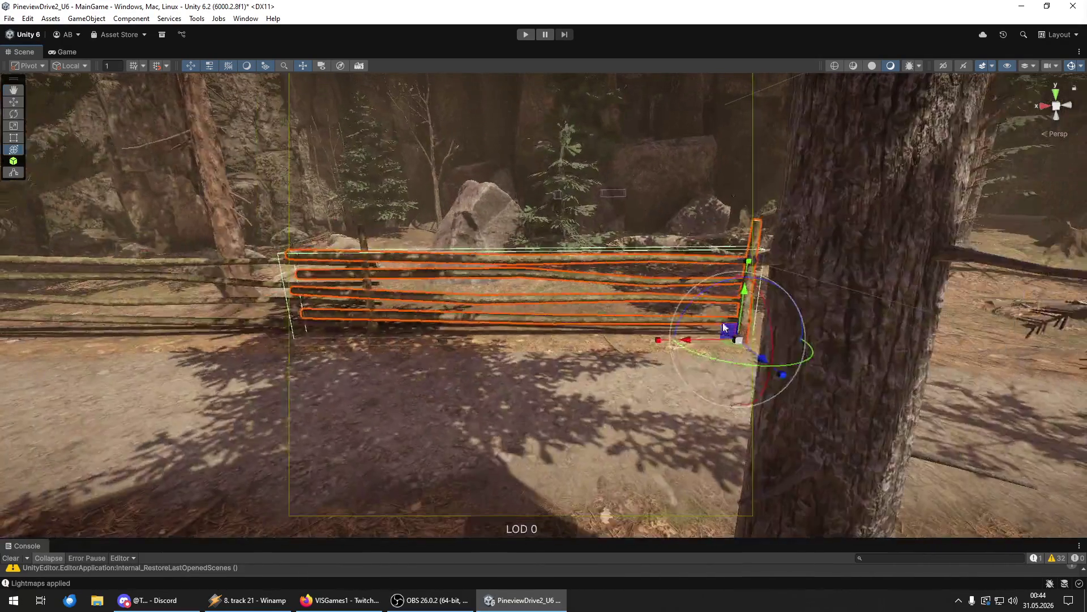
{"action": "mouse_move", "coordinate": [749, 340]}
{"action": "left_mouse_down"}
{"action": "mouse_move", "coordinate": [534, 325]}
{"action": "mouse_move", "coordinate": [468, 249]}
{"action": "mouse_move", "coordinate": [1013, 344]}
{"action": "left_mouse_up"}
{"action": "key", "text": "e"}
{"action": "key", "text": "w"}
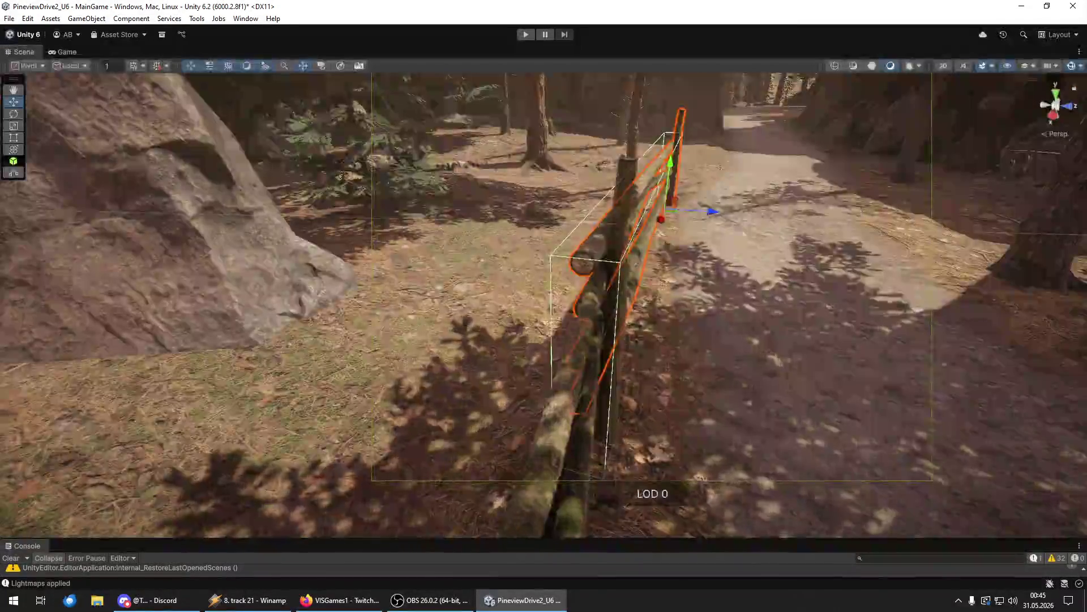
{"action": "mouse_move", "coordinate": [709, 213]}
{"action": "left_mouse_down"}
{"action": "mouse_move", "coordinate": [902, 279]}
{"action": "mouse_move", "coordinate": [370, 238]}
{"action": "left_mouse_up"}
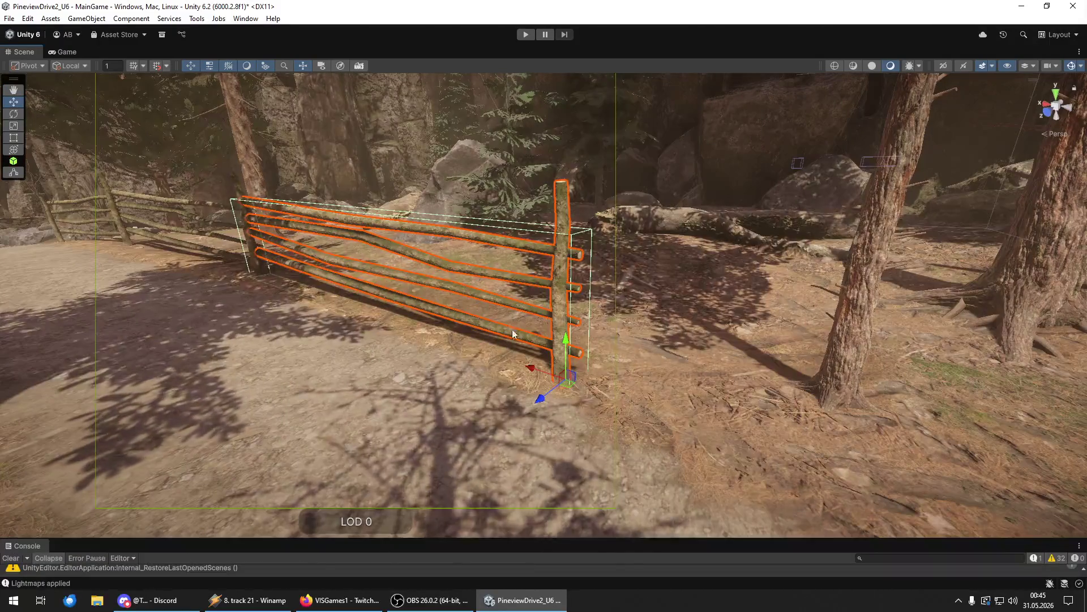
{"action": "key", "text": "ctrl+z"}
{"action": "mouse_move", "coordinate": [804, 456]}
{"action": "left_mouse_down"}
{"action": "mouse_move", "coordinate": [571, 365]}
{"action": "mouse_move", "coordinate": [589, 351]}
{"action": "mouse_move", "coordinate": [780, 343]}
{"action": "mouse_move", "coordinate": [741, 346]}
{"action": "mouse_move", "coordinate": [754, 335]}
{"action": "mouse_move", "coordinate": [814, 361]}
{"action": "mouse_move", "coordinate": [820, 389]}
{"action": "mouse_move", "coordinate": [908, 347]}
{"action": "mouse_move", "coordinate": [995, 342]}
{"action": "mouse_move", "coordinate": [396, 336]}
{"action": "mouse_move", "coordinate": [413, 315]}
{"action": "mouse_move", "coordinate": [418, 347]}
{"action": "mouse_move", "coordinate": [801, 355]}
{"action": "mouse_move", "coordinate": [885, 334]}
{"action": "left_mouse_up"}
{"action": "key", "text": "e"}
{"action": "key", "text": "w"}
{"action": "left_click", "coordinate": [538, 308]}
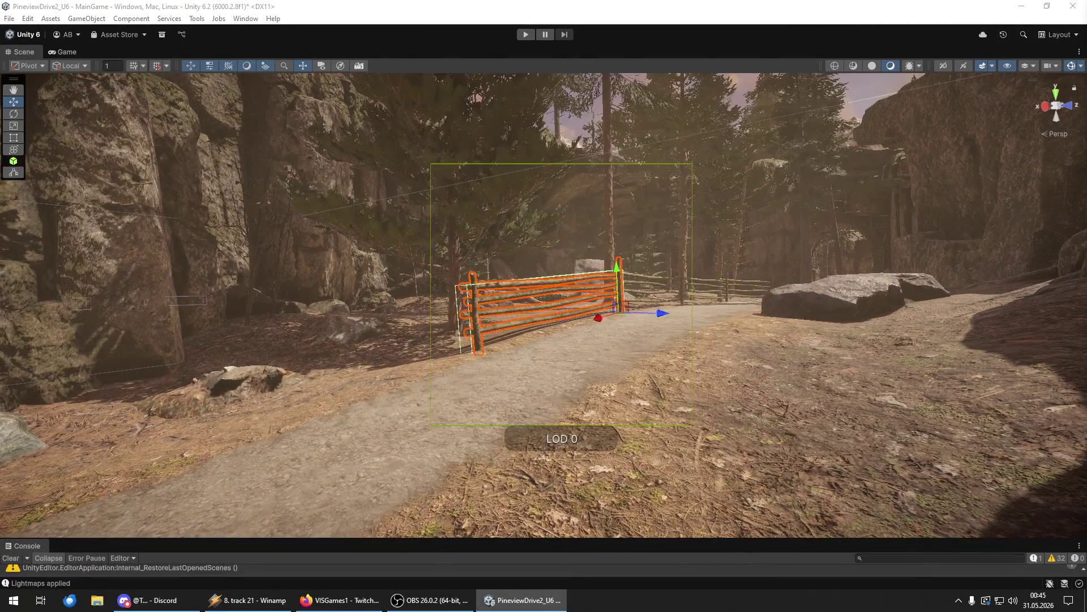
- Select the whole fence and fly back up the path toward the canyon entrance
{"action": "left_click", "coordinate": [747, 288]}
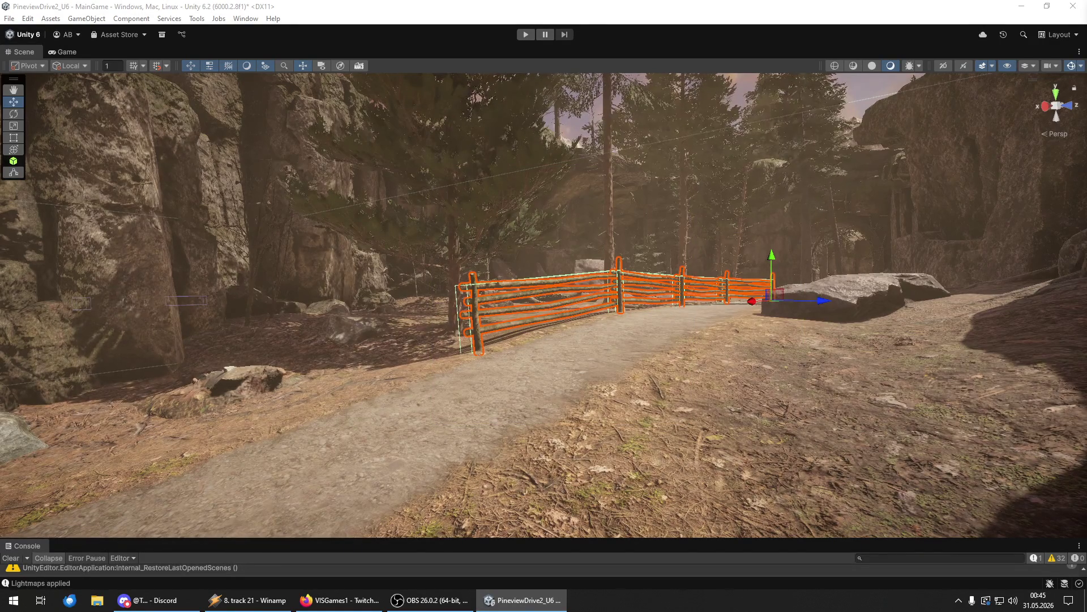
{"action": "mouse_move", "coordinate": [574, 335]}
{"action": "left_mouse_down"}
{"action": "mouse_move", "coordinate": [267, 359]}
{"action": "mouse_move", "coordinate": [46, 357]}
{"action": "mouse_move", "coordinate": [1070, 343]}
{"action": "mouse_move", "coordinate": [14, 358]}
{"action": "left_mouse_up"}
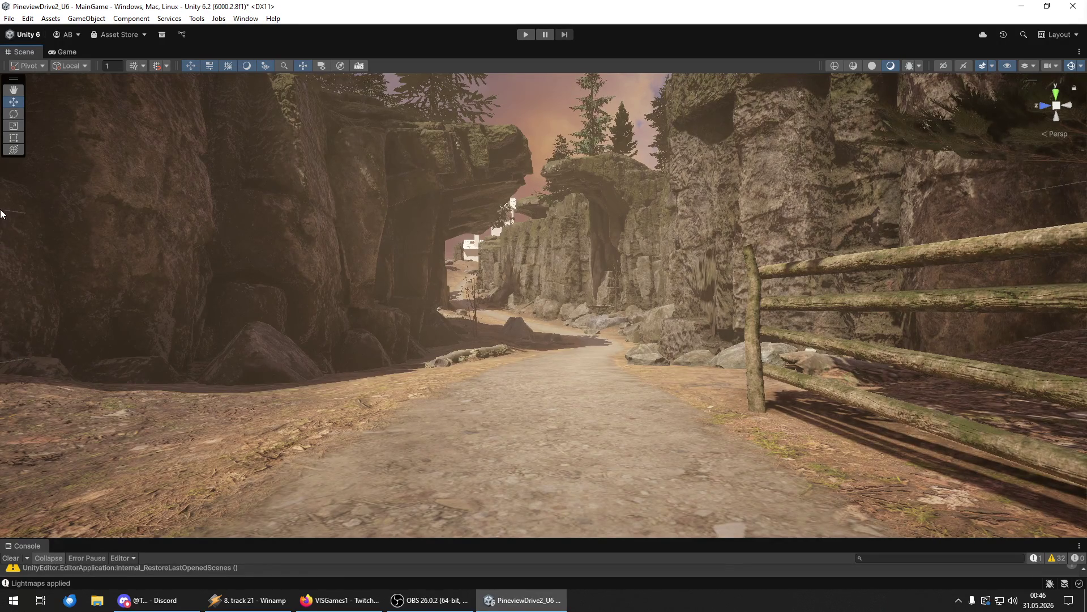
- Save the scene changes with File > Save
{"action": "left_click", "coordinate": [9, 18]}
{"action": "left_click", "coordinate": [10, 19]}
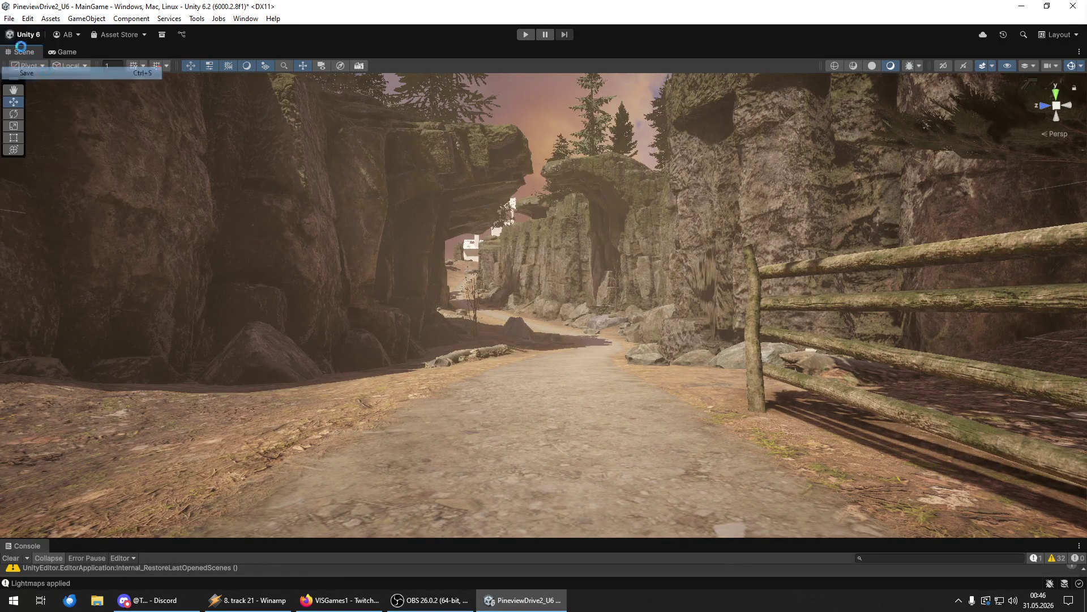
{"action": "left_click", "coordinate": [9, 18]}
{"action": "left_click", "coordinate": [37, 140]}
- Fly down the canyon past the white house to review the fenced path
{"action": "left_click_drag", "start_coordinate": [722, 270], "coordinate": [740, 282]}
{"action": "key", "text": "w"}
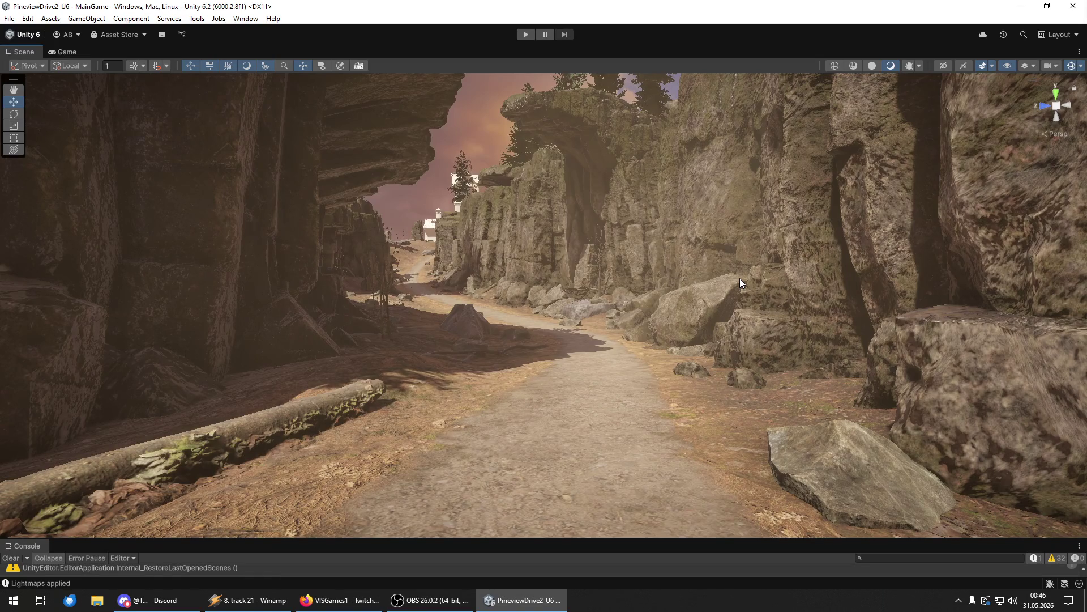
{"action": "key", "text": "w"}
{"action": "mouse_move", "coordinate": [676, 290]}
{"action": "left_mouse_down"}
{"action": "mouse_move", "coordinate": [622, 321]}
{"action": "mouse_move", "coordinate": [563, 308]}
{"action": "mouse_move", "coordinate": [557, 288]}
{"action": "mouse_move", "coordinate": [603, 271]}
{"action": "mouse_move", "coordinate": [674, 280]}
{"action": "mouse_move", "coordinate": [567, 306]}
{"action": "mouse_move", "coordinate": [570, 314]}
{"action": "left_mouse_up"}
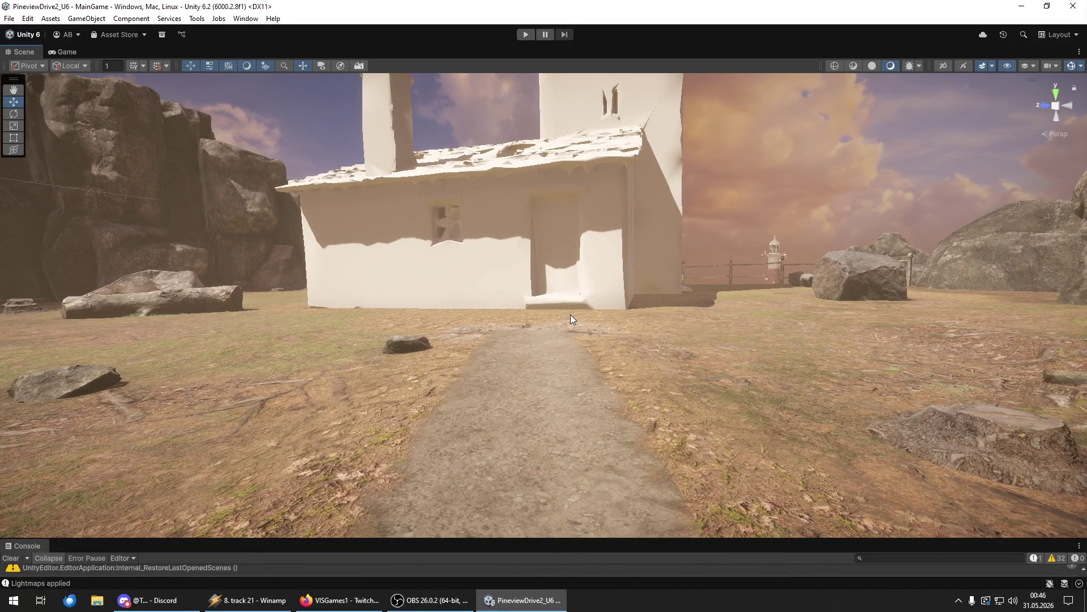
{"action": "mouse_move", "coordinate": [640, 304]}
{"action": "left_mouse_down"}
{"action": "mouse_move", "coordinate": [124, 309]}
{"action": "mouse_move", "coordinate": [84, 324]}
{"action": "mouse_move", "coordinate": [41, 285]}
{"action": "mouse_move", "coordinate": [415, 294]}
{"action": "mouse_move", "coordinate": [440, 353]}
{"action": "mouse_move", "coordinate": [396, 337]}
{"action": "left_mouse_up"}
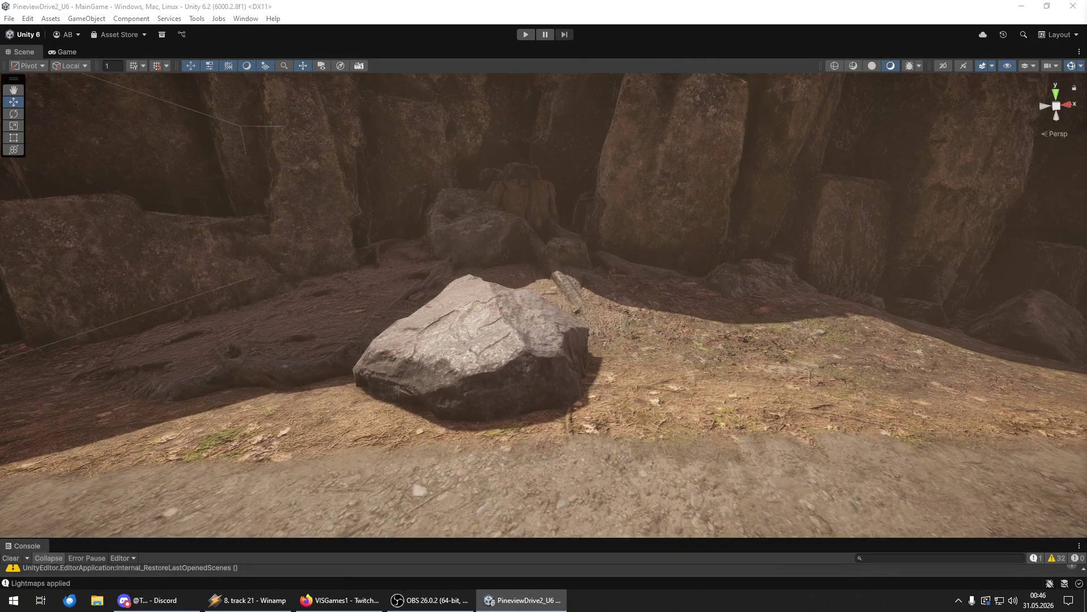
{"action": "mouse_move", "coordinate": [436, 396]}
{"action": "left_mouse_down"}
{"action": "mouse_move", "coordinate": [566, 405]}
{"action": "mouse_move", "coordinate": [391, 408]}
{"action": "left_mouse_up"}
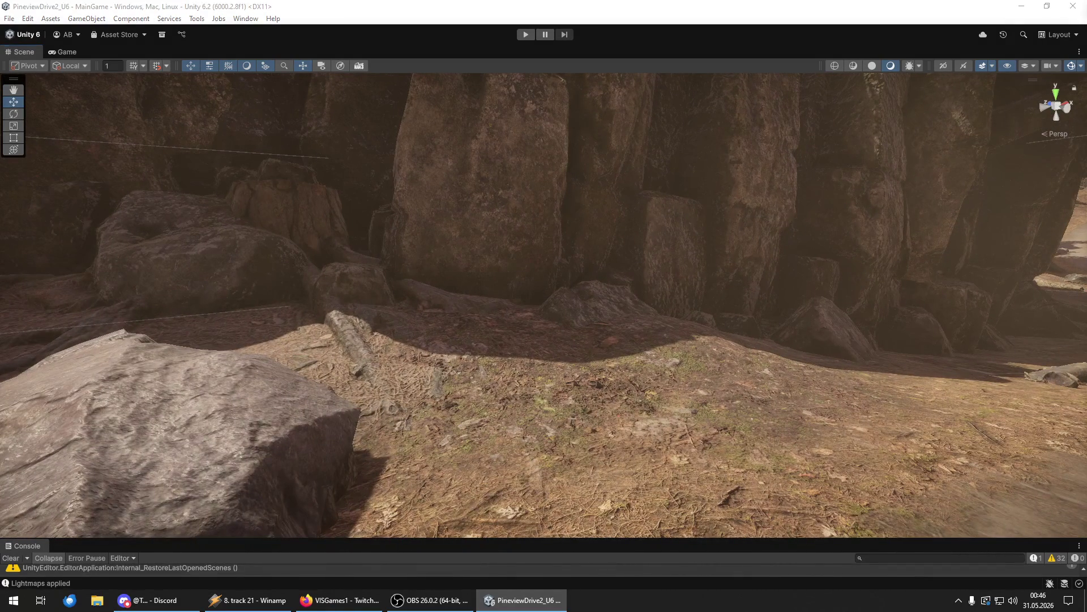
{"action": "mouse_move", "coordinate": [391, 407]}
{"action": "left_mouse_down"}
{"action": "mouse_move", "coordinate": [600, 409]}
{"action": "mouse_move", "coordinate": [585, 395]}
{"action": "mouse_move", "coordinate": [651, 355]}
{"action": "mouse_move", "coordinate": [564, 434]}
{"action": "mouse_move", "coordinate": [510, 368]}
{"action": "mouse_move", "coordinate": [369, 430]}
{"action": "mouse_move", "coordinate": [286, 423]}
{"action": "mouse_move", "coordinate": [833, 426]}
{"action": "left_mouse_up"}
{"action": "scroll", "coordinate": [567, 400], "scroll_direction": "down", "scroll_amount": 5}
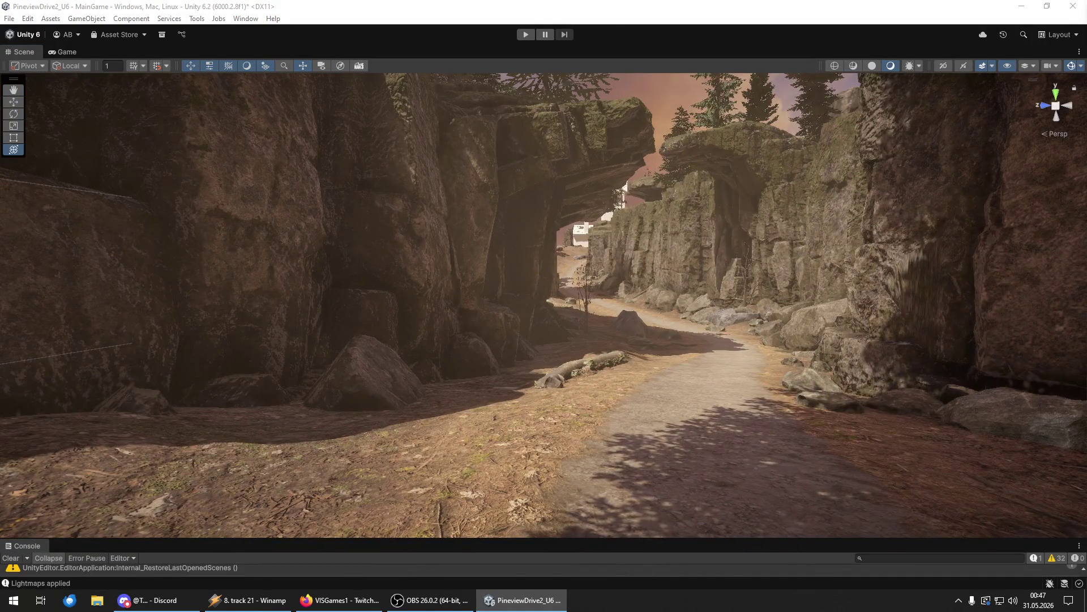
- Shift the tall tree left and turn it around its vertical axis
{"action": "mouse_move", "coordinate": [821, 419]}
{"action": "left_mouse_down"}
{"action": "mouse_move", "coordinate": [510, 422]}
{"action": "mouse_move", "coordinate": [504, 344]}
{"action": "mouse_move", "coordinate": [544, 423]}
{"action": "left_mouse_up"}
{"action": "scroll", "coordinate": [494, 431], "scroll_direction": "down", "scroll_amount": 5}
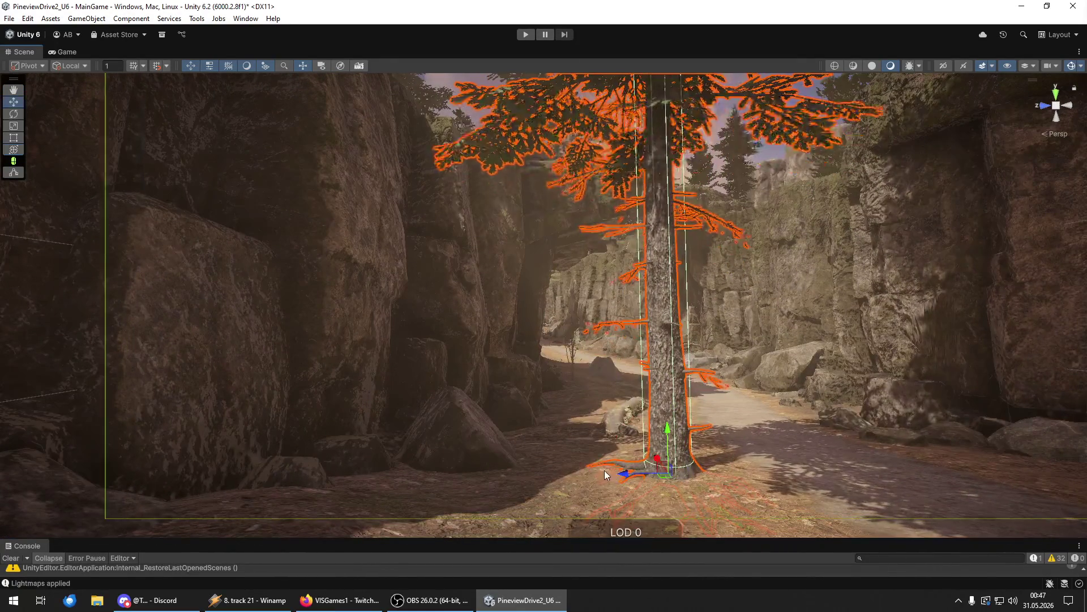
{"action": "left_click_drag", "start_coordinate": [609, 472], "coordinate": [554, 475]}
{"action": "key", "text": "e"}
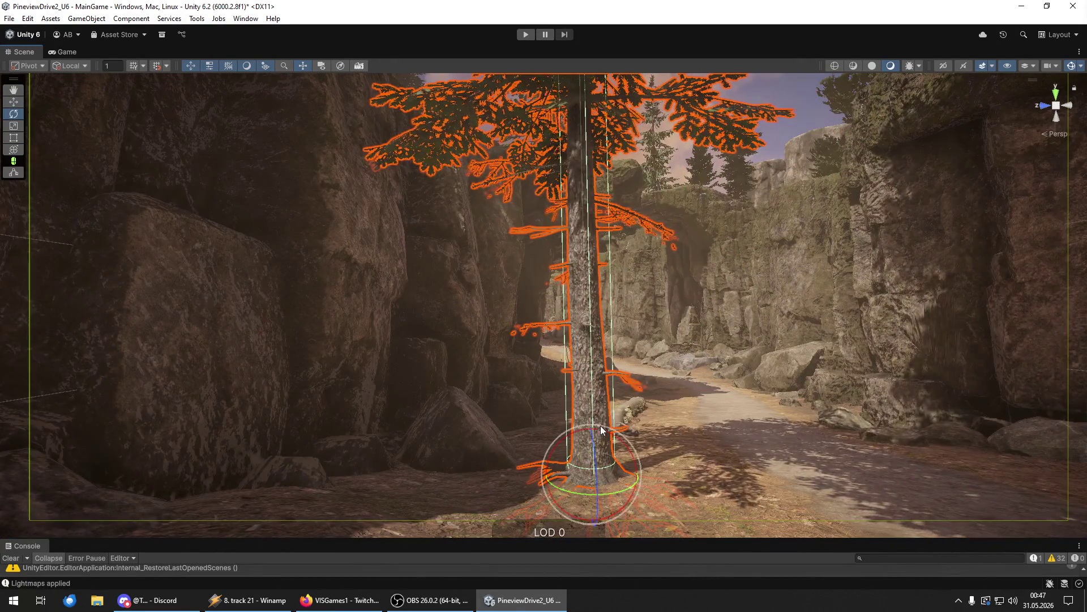
{"action": "mouse_move", "coordinate": [621, 460]}
{"action": "left_mouse_down"}
{"action": "mouse_move", "coordinate": [630, 438]}
{"action": "mouse_move", "coordinate": [591, 442]}
{"action": "left_mouse_up"}
{"action": "key", "text": "w"}
{"action": "key", "text": "s"}
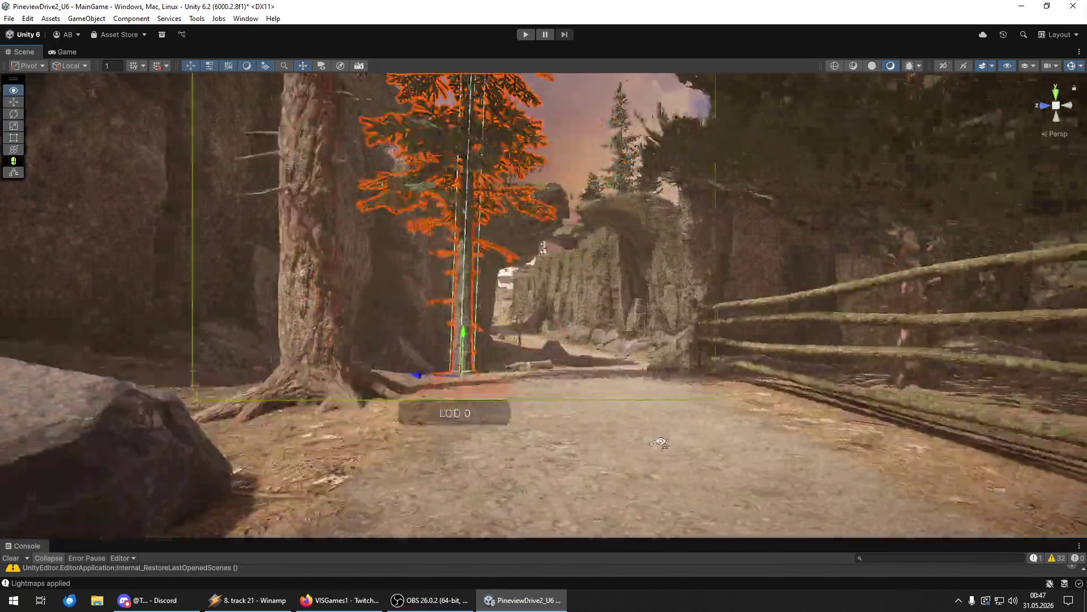
{"action": "key", "text": "w"}
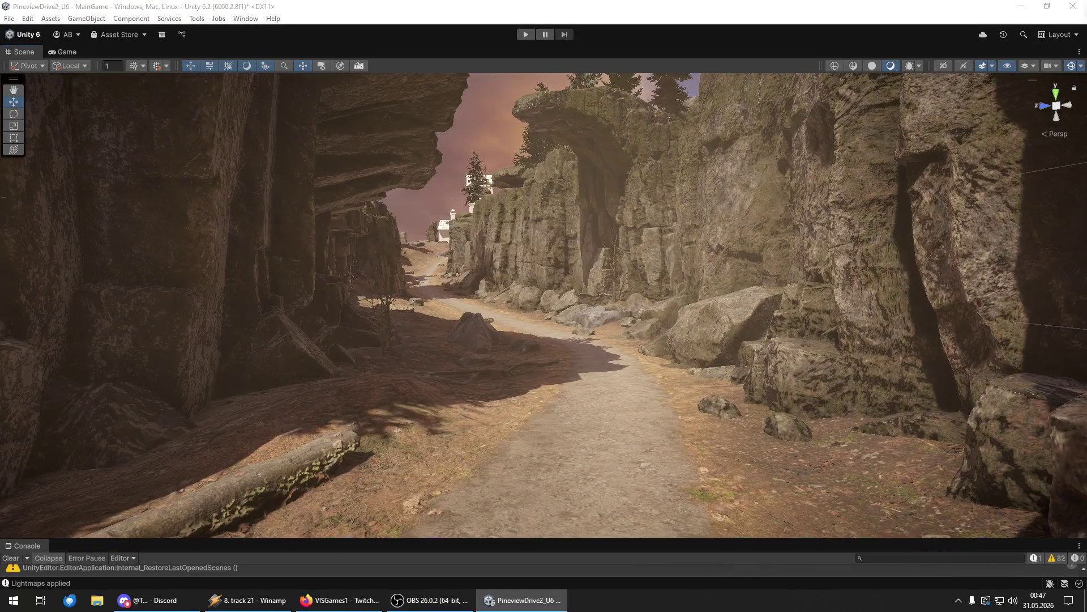
- Add a new fir tree beside the canyon path and lower it onto the ground
{"action": "left_click_drag", "start_coordinate": [1086, 431], "coordinate": [773, 458]}
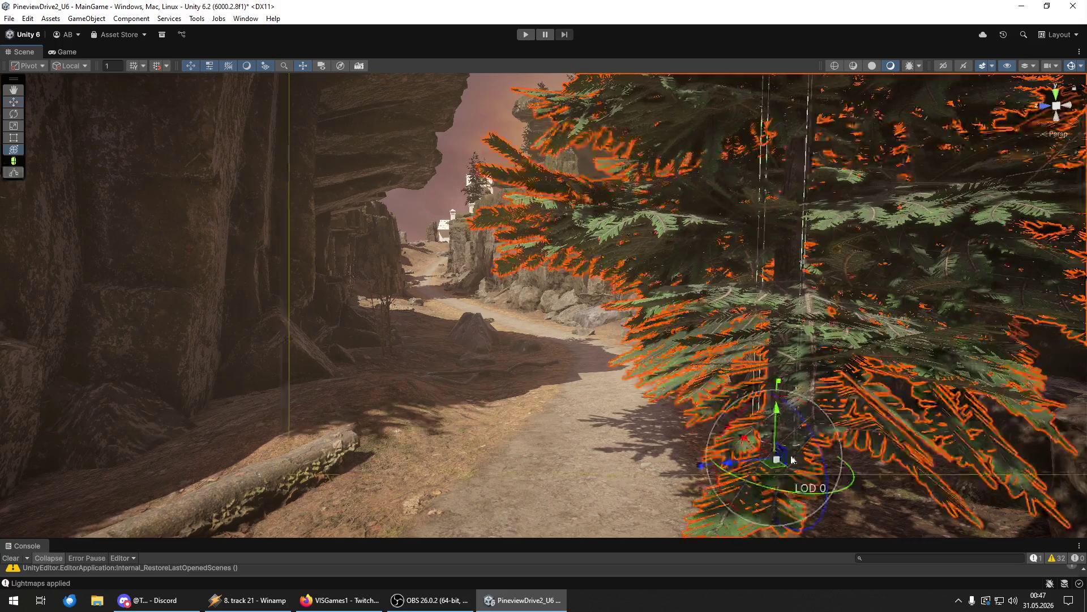
{"action": "key", "text": "s"}
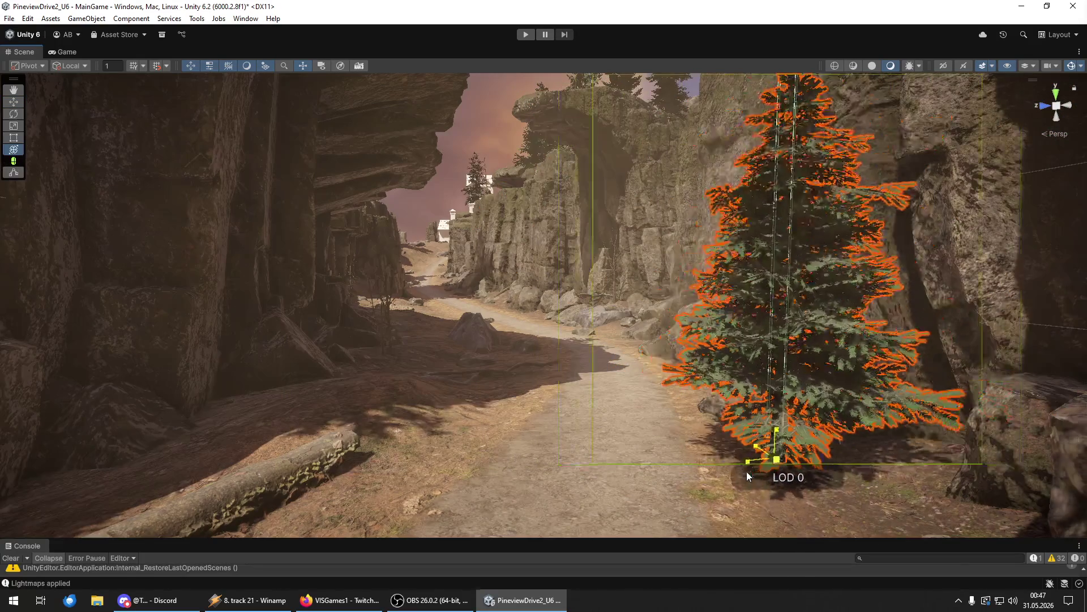
{"action": "key", "text": "w"}
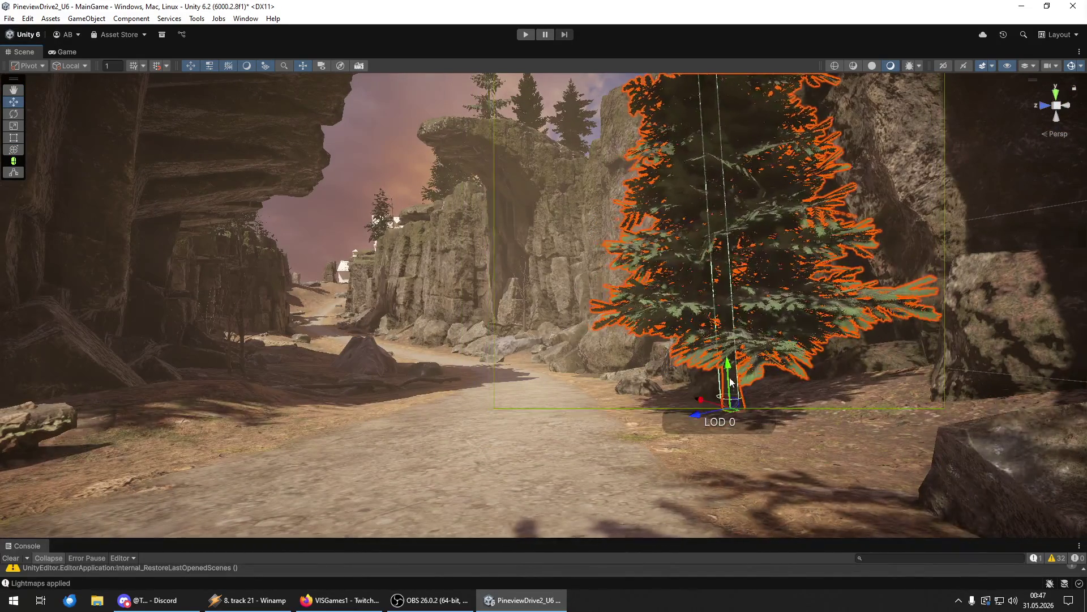
{"action": "key", "text": "s"}
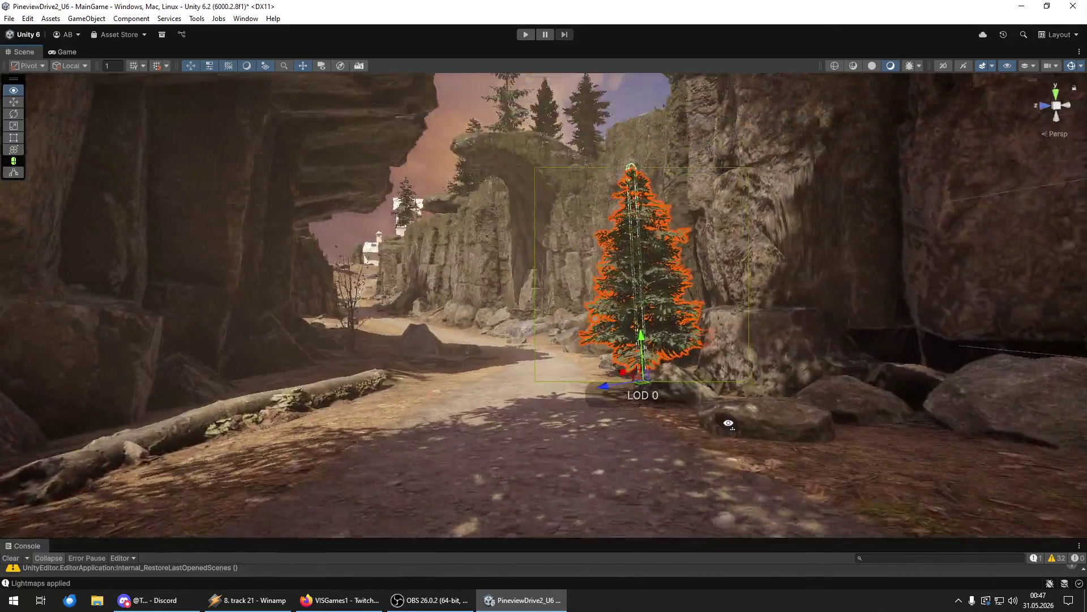
{"action": "key", "text": "d"}
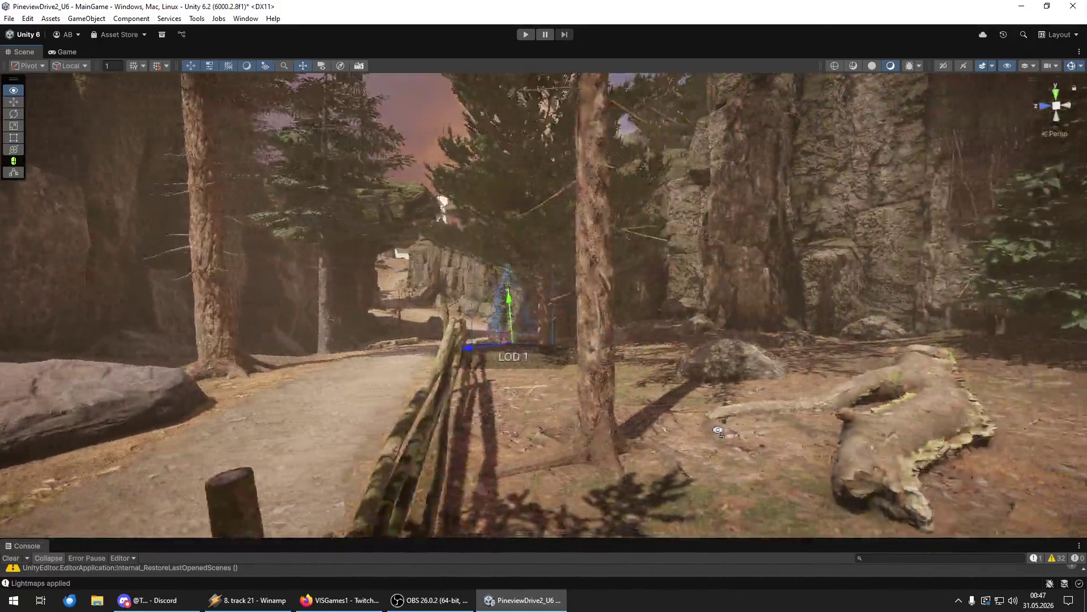
{"action": "key", "text": "w"}
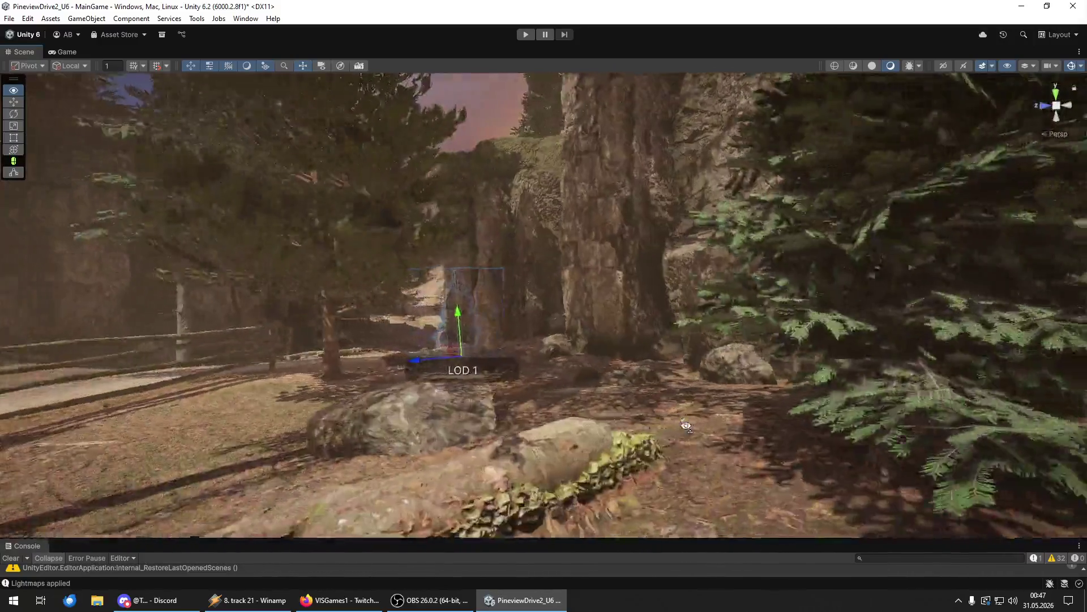
{"action": "key", "text": "a"}
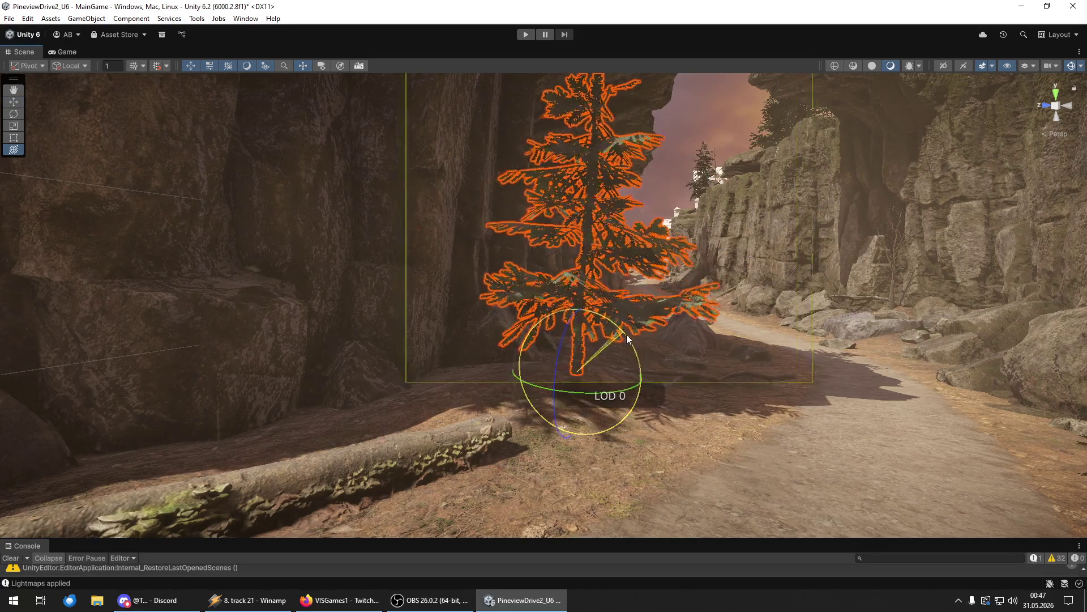
{"action": "left_click_drag", "start_coordinate": [579, 329], "coordinate": [577, 338]}
{"action": "mouse_move", "coordinate": [540, 412]}
{"action": "left_mouse_down"}
{"action": "mouse_move", "coordinate": [644, 429]}
{"action": "mouse_move", "coordinate": [643, 408]}
{"action": "mouse_move", "coordinate": [671, 407]}
{"action": "left_mouse_up"}
{"action": "key", "text": "w"}
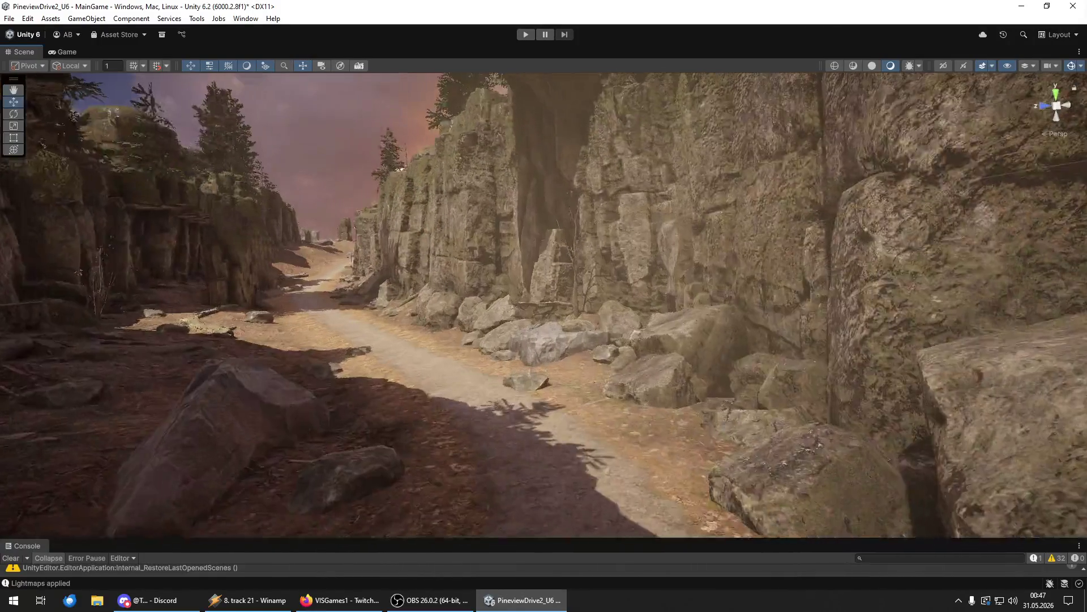
- Slide the tall tree to the left near the boulders
{"action": "mouse_move", "coordinate": [761, 422]}
{"action": "left_mouse_down"}
{"action": "mouse_move", "coordinate": [590, 385]}
{"action": "mouse_move", "coordinate": [554, 389]}
{"action": "left_mouse_up"}
{"action": "left_click_drag", "start_coordinate": [603, 477], "coordinate": [603, 478]}
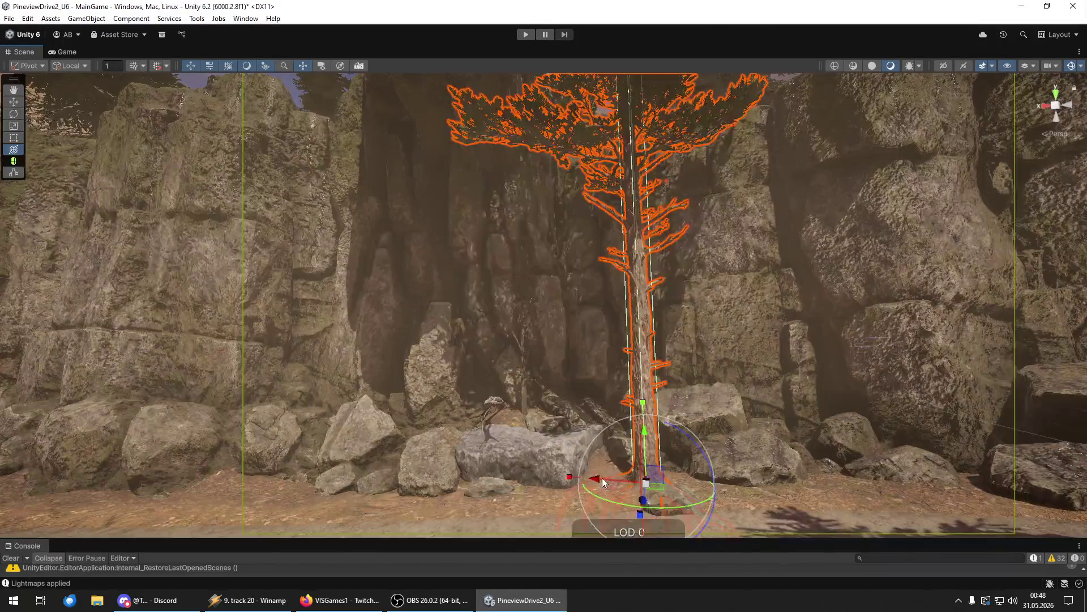
{"action": "mouse_move", "coordinate": [669, 476]}
{"action": "left_mouse_down"}
{"action": "mouse_move", "coordinate": [650, 323]}
{"action": "mouse_move", "coordinate": [697, 376]}
{"action": "mouse_move", "coordinate": [631, 449]}
{"action": "mouse_move", "coordinate": [502, 410]}
{"action": "mouse_move", "coordinate": [531, 398]}
{"action": "mouse_move", "coordinate": [477, 358]}
{"action": "left_mouse_up"}
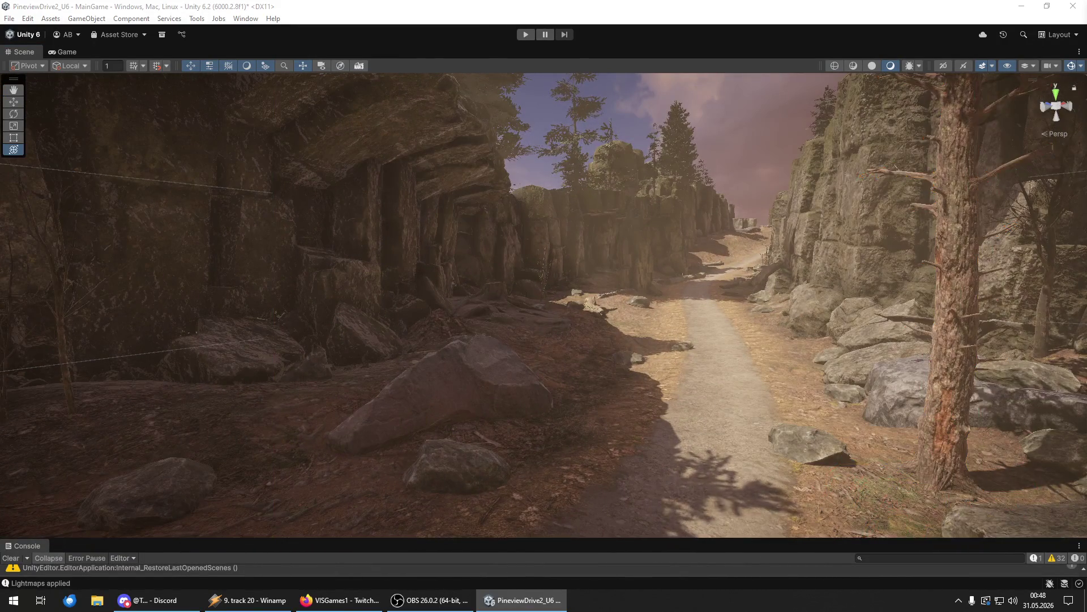
- Tilt the thin dead tree beside the path so it leans at an angle
{"action": "left_click", "coordinate": [575, 343]}
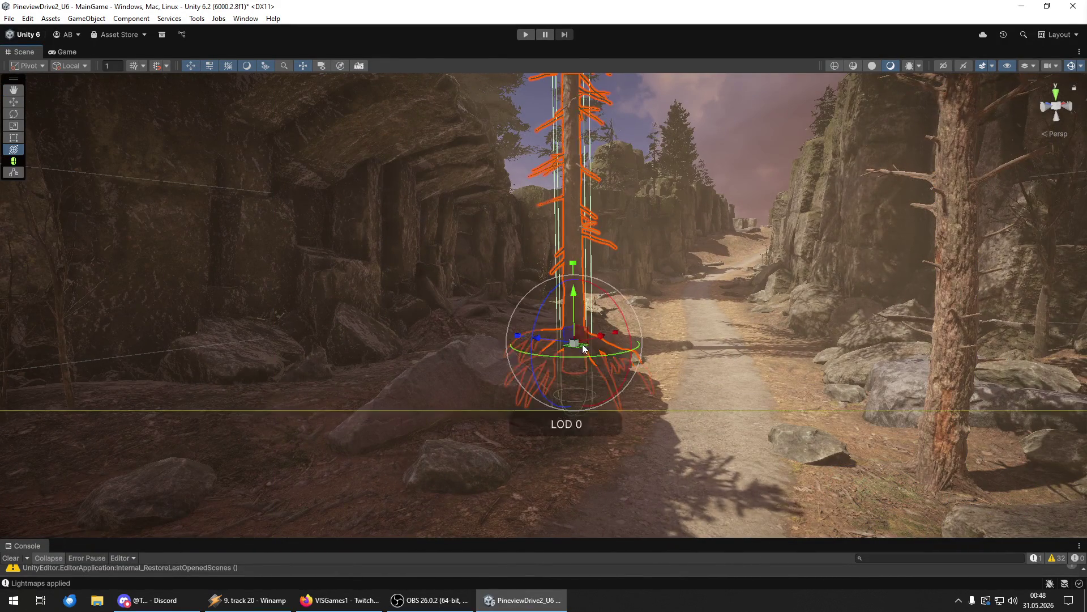
{"action": "mouse_move", "coordinate": [574, 342]}
{"action": "left_mouse_down"}
{"action": "mouse_move", "coordinate": [904, 328]}
{"action": "mouse_move", "coordinate": [359, 308]}
{"action": "mouse_move", "coordinate": [367, 287]}
{"action": "mouse_move", "coordinate": [311, 294]}
{"action": "mouse_move", "coordinate": [367, 286]}
{"action": "left_mouse_up"}
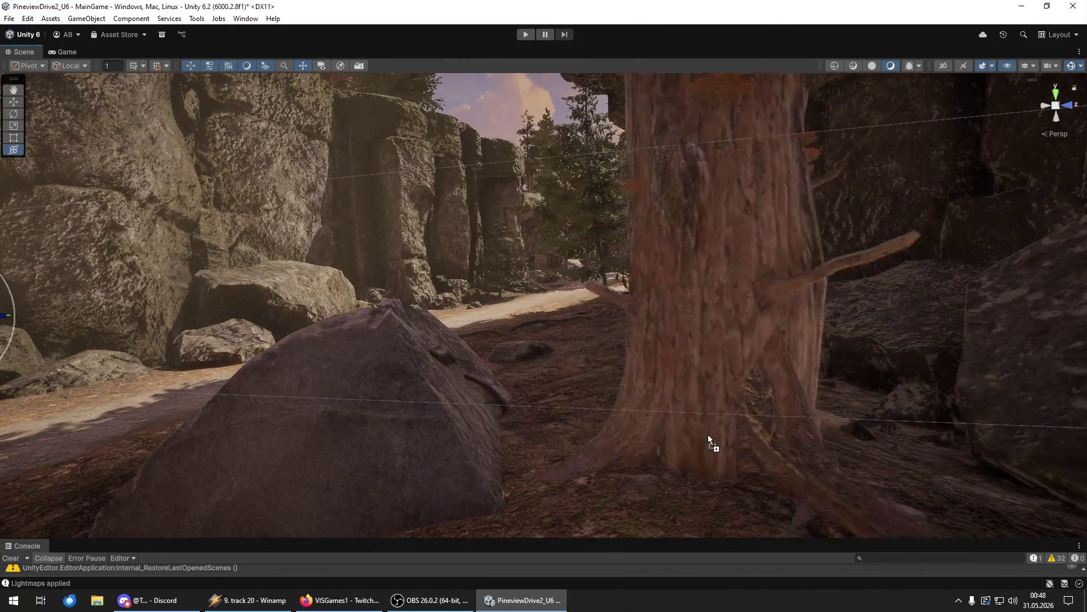
{"action": "mouse_move", "coordinate": [642, 448]}
{"action": "left_mouse_down"}
{"action": "mouse_move", "coordinate": [655, 447]}
{"action": "mouse_move", "coordinate": [651, 397]}
{"action": "left_mouse_up"}
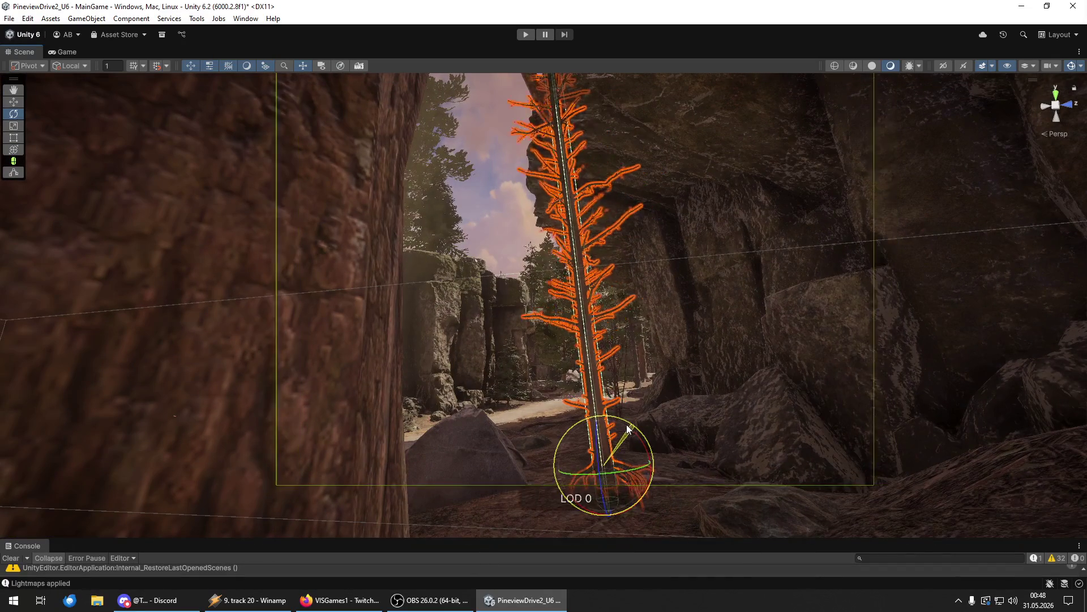
{"action": "left_click_drag", "start_coordinate": [605, 423], "coordinate": [493, 429]}
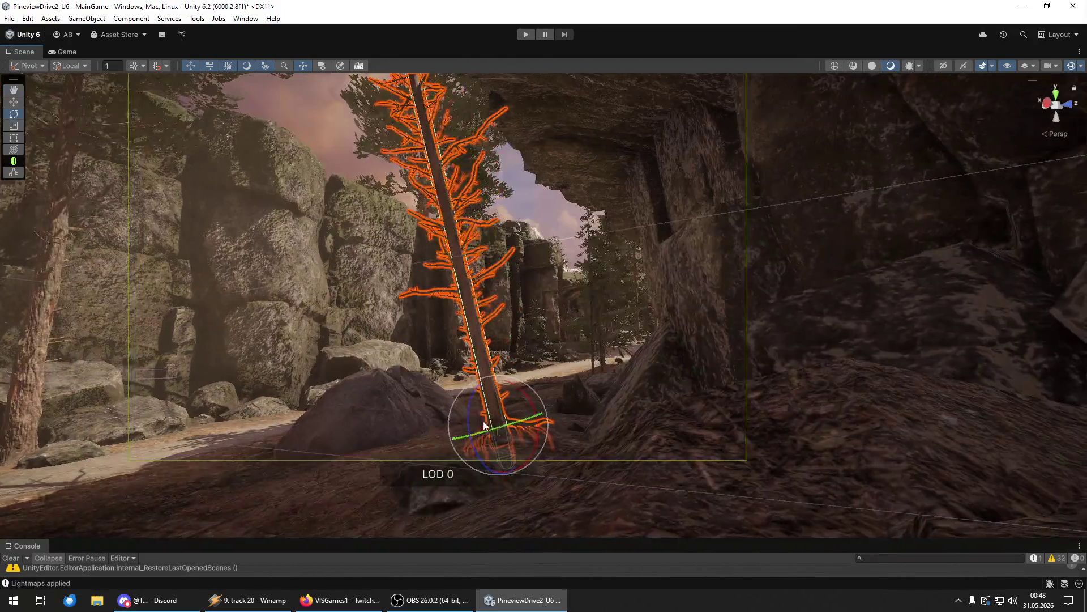
{"action": "mouse_move", "coordinate": [586, 412]}
{"action": "left_mouse_down"}
{"action": "mouse_move", "coordinate": [669, 373]}
{"action": "mouse_move", "coordinate": [714, 418]}
{"action": "mouse_move", "coordinate": [602, 379]}
{"action": "left_mouse_up"}
{"action": "key", "text": "w"}
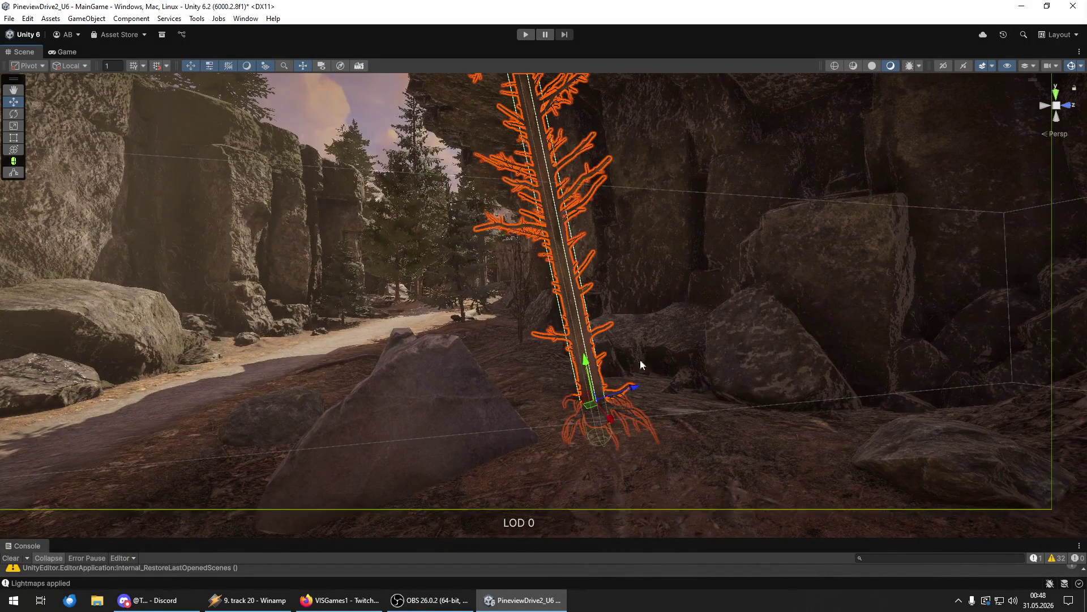
{"action": "mouse_move", "coordinate": [502, 364]}
{"action": "left_mouse_down"}
{"action": "mouse_move", "coordinate": [748, 376]}
{"action": "mouse_move", "coordinate": [1014, 301]}
{"action": "mouse_move", "coordinate": [1003, 266]}
{"action": "mouse_move", "coordinate": [961, 381]}
{"action": "mouse_move", "coordinate": [961, 324]}
{"action": "left_mouse_up"}
{"action": "mouse_move", "coordinate": [700, 412]}
{"action": "left_mouse_down"}
{"action": "mouse_move", "coordinate": [689, 545]}
{"action": "mouse_move", "coordinate": [713, 468]}
{"action": "mouse_move", "coordinate": [789, 576]}
{"action": "mouse_move", "coordinate": [680, 481]}
{"action": "mouse_move", "coordinate": [486, 428]}
{"action": "mouse_move", "coordinate": [792, 441]}
{"action": "mouse_move", "coordinate": [981, 482]}
{"action": "left_mouse_up"}
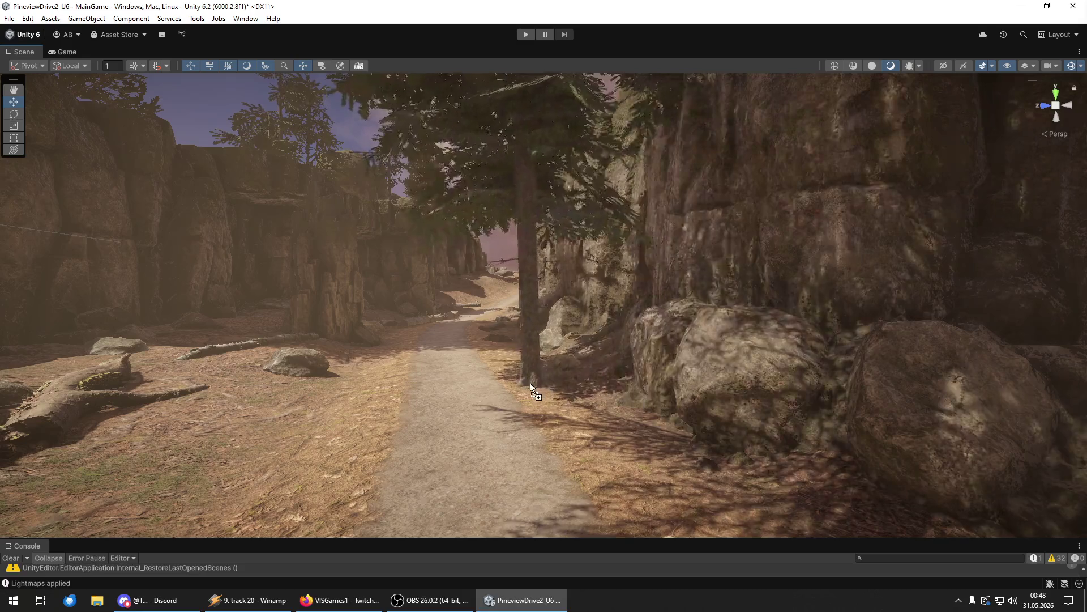
- Move the selected pine tree to the left side of the dirt path
{"action": "left_click", "coordinate": [531, 382]}
{"action": "key", "text": "y"}
{"action": "left_click_drag", "start_coordinate": [593, 402], "coordinate": [527, 400]}
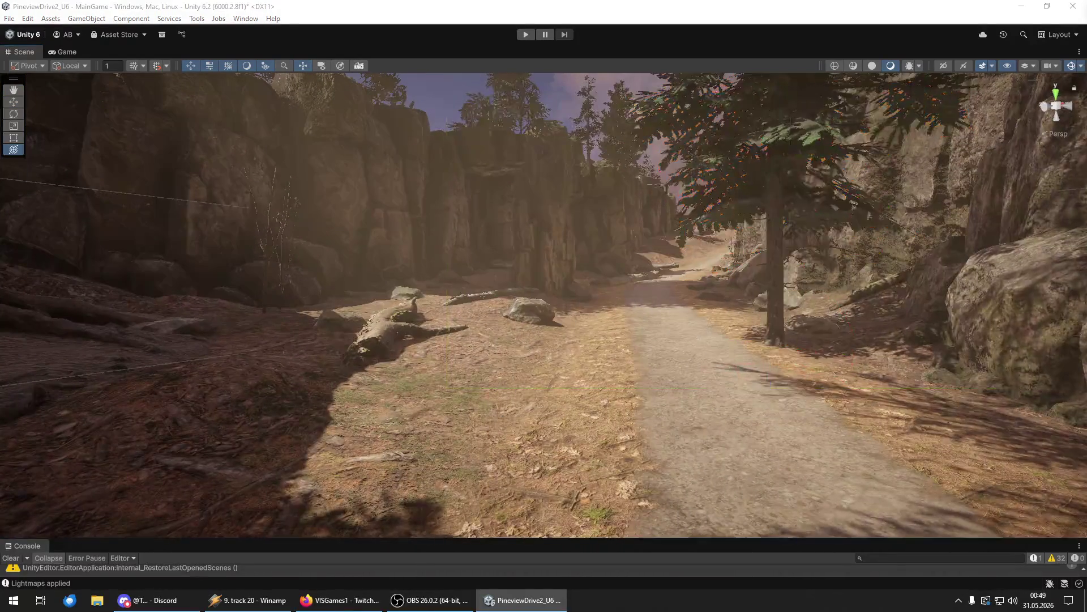
{"action": "left_click_drag", "start_coordinate": [720, 478], "coordinate": [475, 371]}
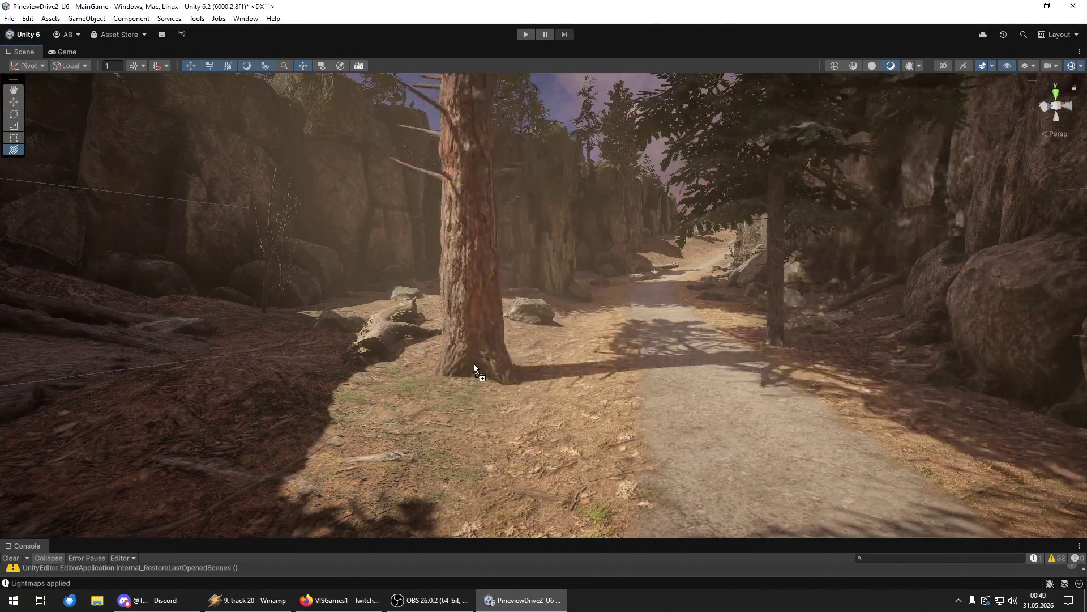
{"action": "mouse_move", "coordinate": [454, 314]}
{"action": "left_mouse_down"}
{"action": "mouse_move", "coordinate": [401, 343]}
{"action": "mouse_move", "coordinate": [453, 379]}
{"action": "left_mouse_up"}
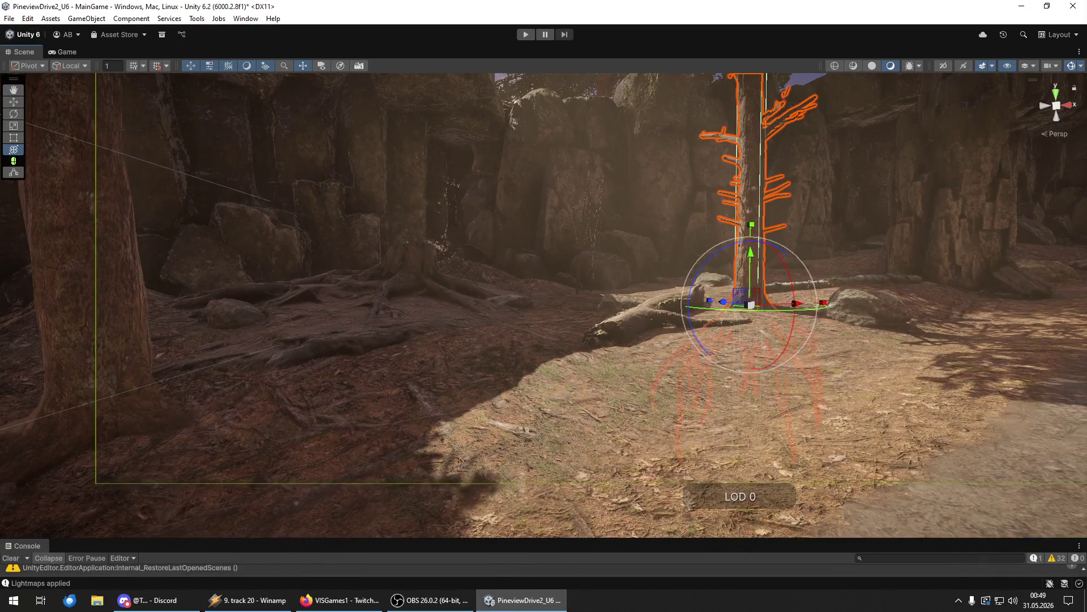
- Drag a second tree prefab into the scene along the canyon trail, then fly down the path
{"action": "mouse_move", "coordinate": [442, 470]}
{"action": "left_mouse_down"}
{"action": "mouse_move", "coordinate": [538, 396]}
{"action": "mouse_move", "coordinate": [522, 340]}
{"action": "mouse_move", "coordinate": [610, 266]}
{"action": "mouse_move", "coordinate": [419, 301]}
{"action": "mouse_move", "coordinate": [504, 246]}
{"action": "mouse_move", "coordinate": [526, 383]}
{"action": "mouse_move", "coordinate": [538, 301]}
{"action": "mouse_move", "coordinate": [575, 287]}
{"action": "mouse_move", "coordinate": [508, 268]}
{"action": "mouse_move", "coordinate": [978, 268]}
{"action": "left_mouse_up"}
{"action": "left_click_drag", "start_coordinate": [999, 268], "coordinate": [1014, 258]}
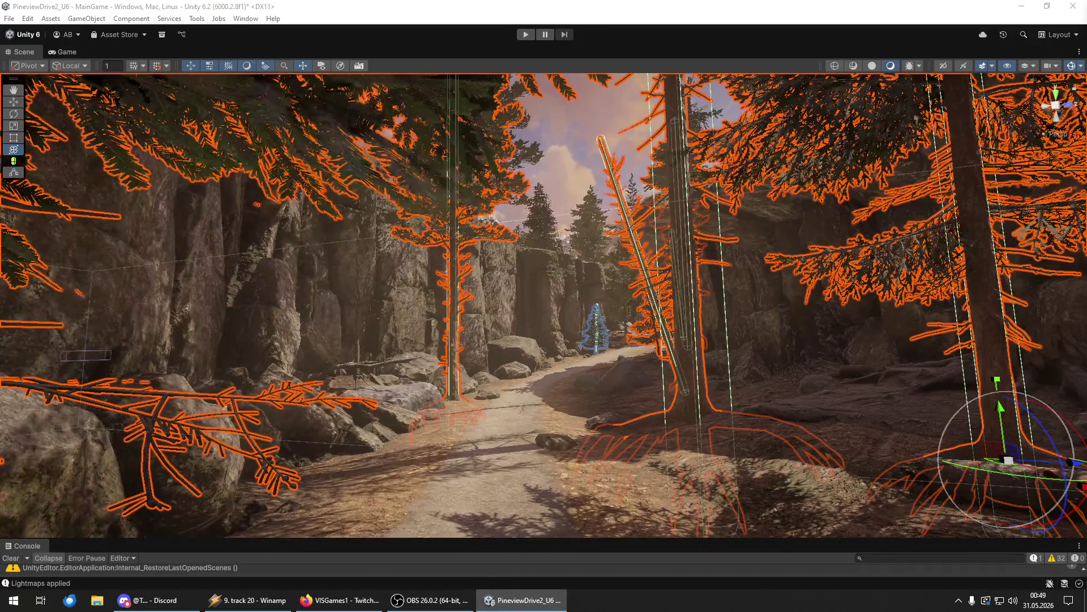
{"action": "key", "text": "w"}
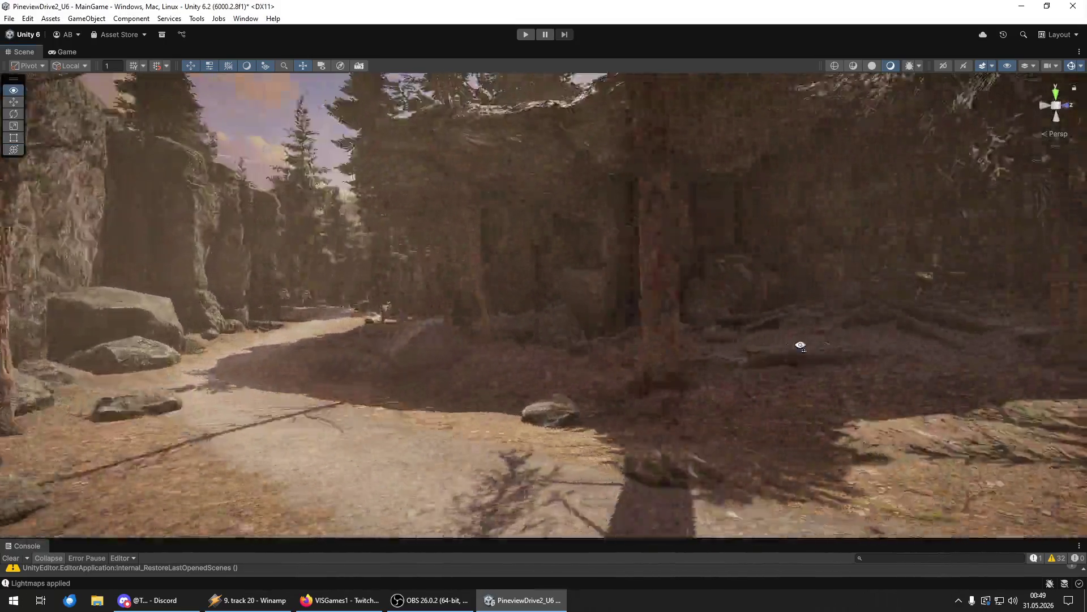
{"action": "left_click_drag", "start_coordinate": [801, 346], "coordinate": [129, 355]}
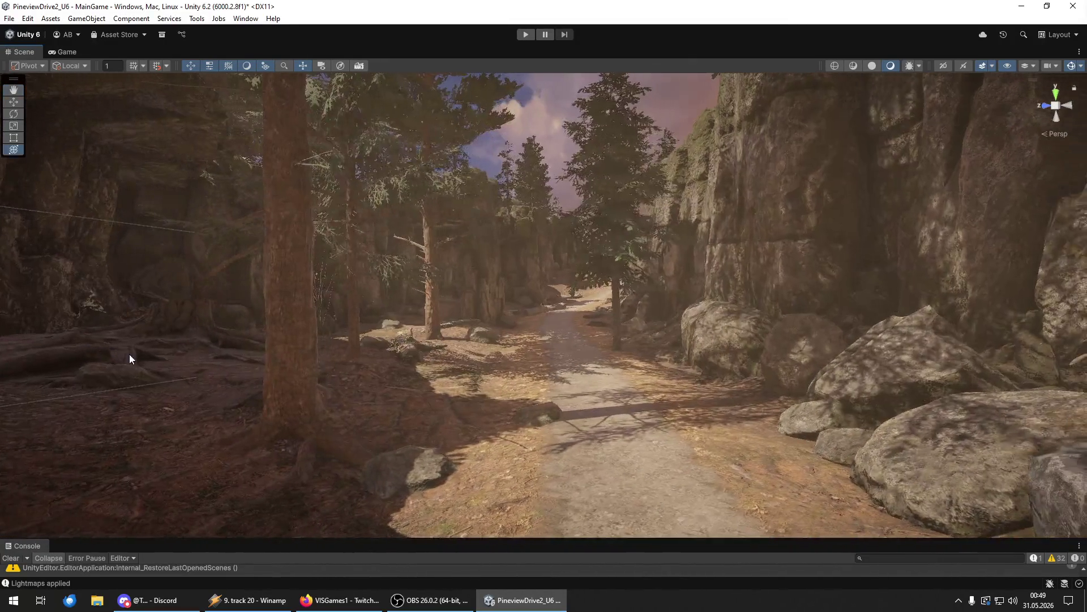
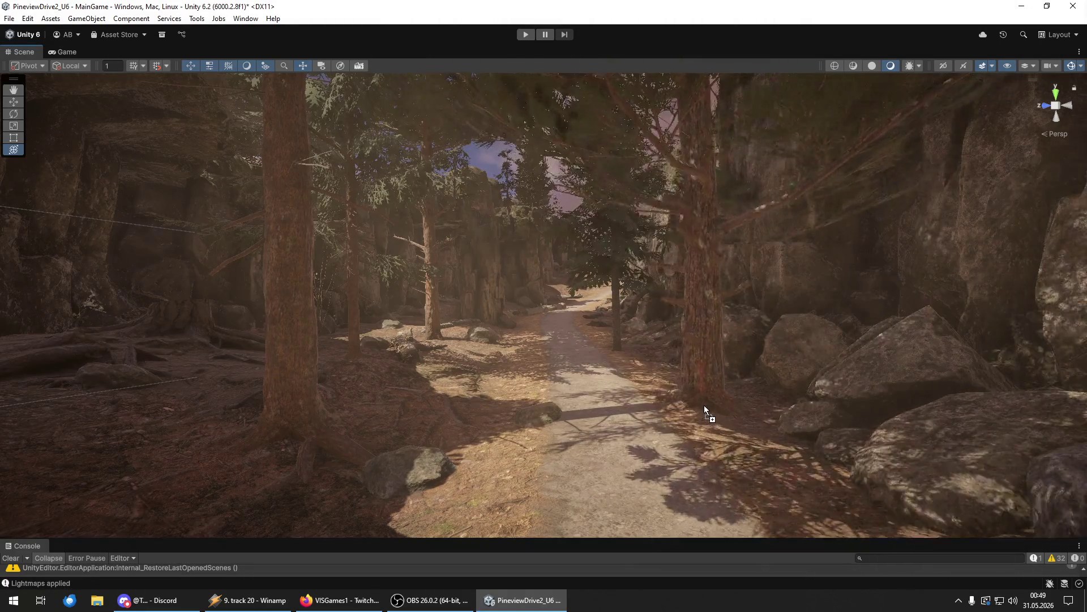
- Tilt the large pine beside the path so it leans left over the canyon path
{"action": "left_click", "coordinate": [705, 405]}
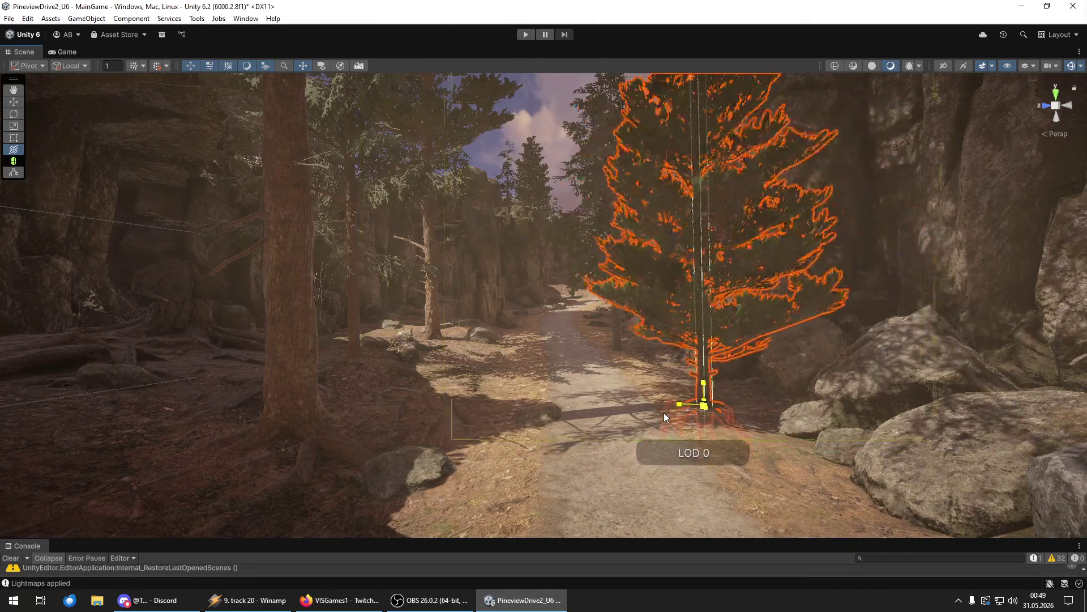
{"action": "key", "text": "w"}
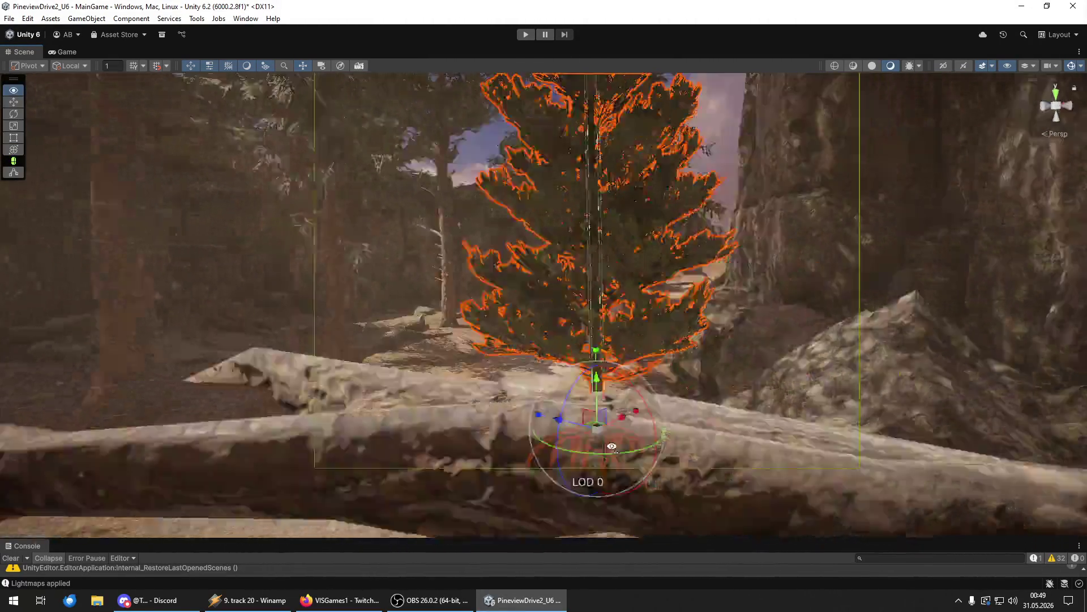
{"action": "mouse_move", "coordinate": [611, 447]}
{"action": "left_mouse_down"}
{"action": "mouse_move", "coordinate": [636, 418]}
{"action": "mouse_move", "coordinate": [636, 427]}
{"action": "mouse_move", "coordinate": [825, 425]}
{"action": "mouse_move", "coordinate": [1041, 407]}
{"action": "mouse_move", "coordinate": [929, 391]}
{"action": "mouse_move", "coordinate": [1002, 388]}
{"action": "mouse_move", "coordinate": [19, 403]}
{"action": "mouse_move", "coordinate": [292, 402]}
{"action": "left_mouse_up"}
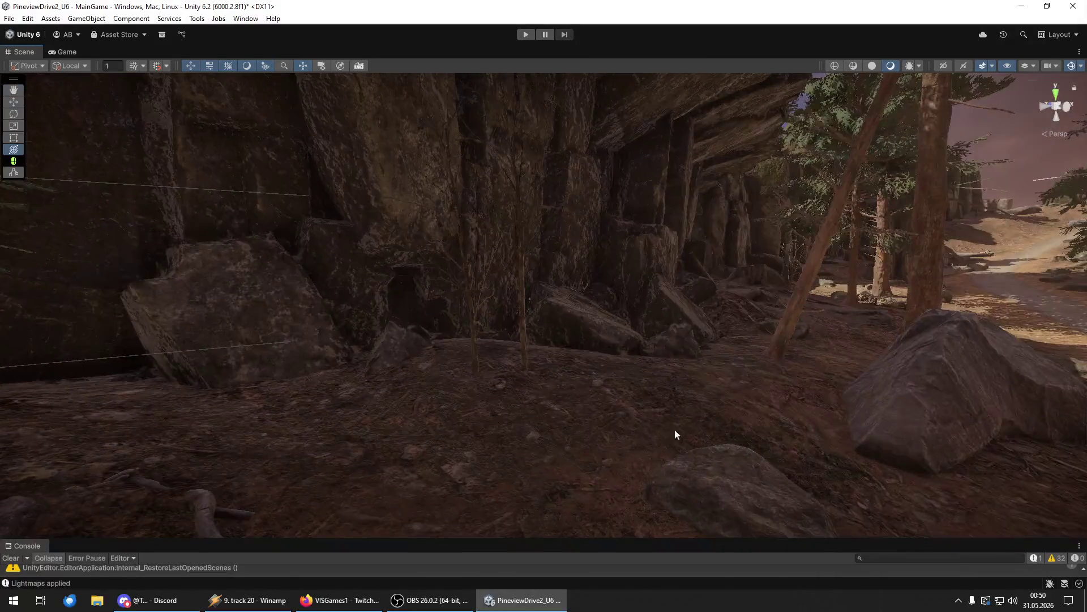
{"action": "key", "text": "f"}
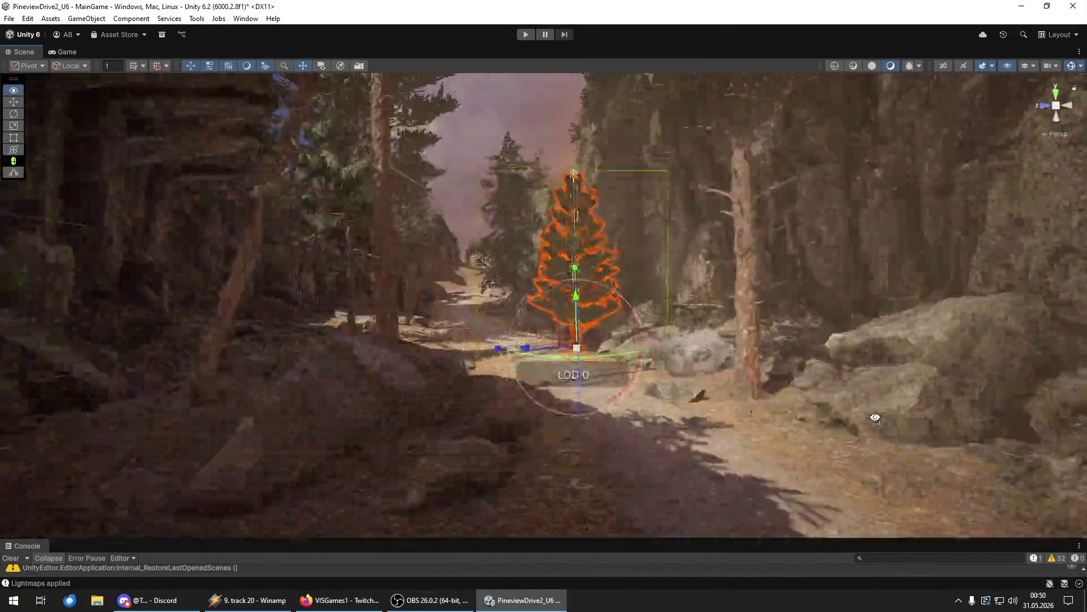
{"action": "mouse_move", "coordinate": [737, 425]}
{"action": "left_mouse_down"}
{"action": "mouse_move", "coordinate": [839, 417]}
{"action": "mouse_move", "coordinate": [804, 396]}
{"action": "mouse_move", "coordinate": [657, 391]}
{"action": "mouse_move", "coordinate": [303, 442]}
{"action": "mouse_move", "coordinate": [228, 413]}
{"action": "mouse_move", "coordinate": [254, 389]}
{"action": "left_mouse_up"}
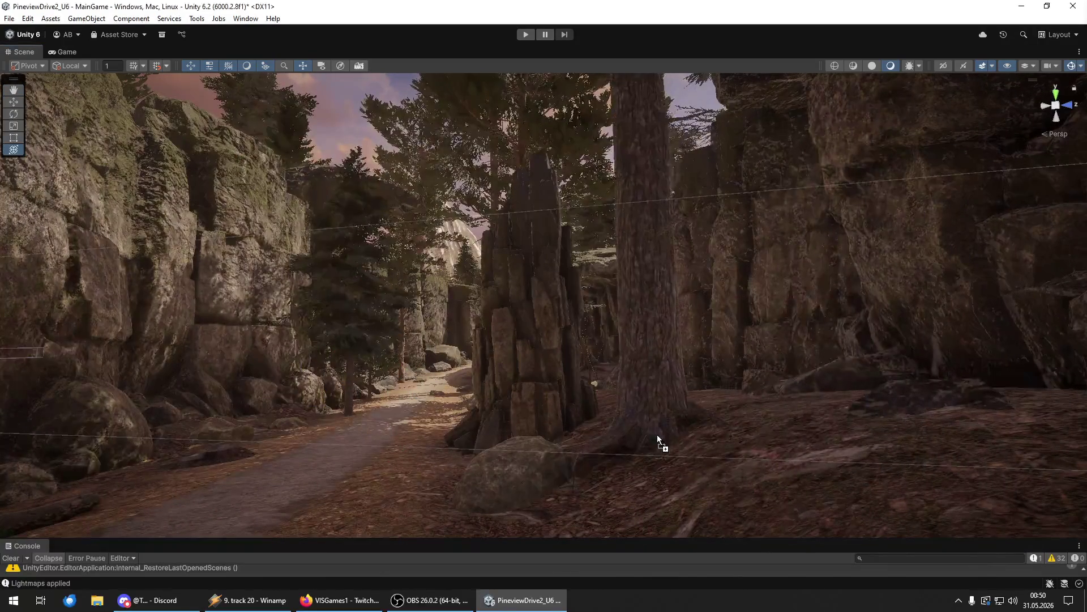
{"action": "left_click", "coordinate": [657, 434]}
{"action": "key", "text": "f"}
{"action": "mouse_move", "coordinate": [644, 319]}
{"action": "left_mouse_down"}
{"action": "mouse_move", "coordinate": [637, 313]}
{"action": "mouse_move", "coordinate": [630, 358]}
{"action": "mouse_move", "coordinate": [612, 378]}
{"action": "mouse_move", "coordinate": [692, 371]}
{"action": "left_mouse_up"}
- Place a new pine tree at the centre of the path and select it
{"action": "mouse_move", "coordinate": [642, 338]}
{"action": "left_mouse_down"}
{"action": "mouse_move", "coordinate": [657, 363]}
{"action": "mouse_move", "coordinate": [674, 345]}
{"action": "mouse_move", "coordinate": [712, 352]}
{"action": "left_mouse_up"}
{"action": "mouse_move", "coordinate": [848, 434]}
{"action": "left_mouse_down"}
{"action": "mouse_move", "coordinate": [660, 309]}
{"action": "mouse_move", "coordinate": [700, 312]}
{"action": "mouse_move", "coordinate": [748, 408]}
{"action": "mouse_move", "coordinate": [27, 402]}
{"action": "mouse_move", "coordinate": [88, 372]}
{"action": "mouse_move", "coordinate": [61, 403]}
{"action": "mouse_move", "coordinate": [48, 381]}
{"action": "mouse_move", "coordinate": [50, 391]}
{"action": "left_mouse_up"}
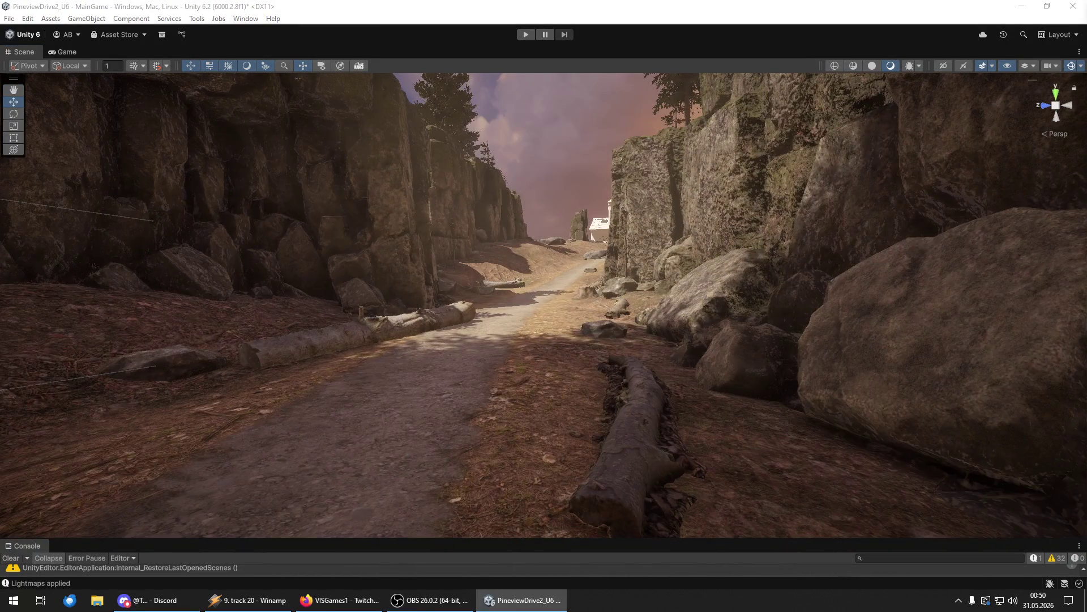
{"action": "mouse_move", "coordinate": [895, 429]}
{"action": "left_mouse_down"}
{"action": "mouse_move", "coordinate": [621, 355]}
{"action": "mouse_move", "coordinate": [629, 403]}
{"action": "mouse_move", "coordinate": [674, 439]}
{"action": "mouse_move", "coordinate": [531, 350]}
{"action": "mouse_move", "coordinate": [561, 316]}
{"action": "mouse_move", "coordinate": [685, 335]}
{"action": "mouse_move", "coordinate": [430, 226]}
{"action": "mouse_move", "coordinate": [424, 248]}
{"action": "mouse_move", "coordinate": [400, 245]}
{"action": "mouse_move", "coordinate": [460, 246]}
{"action": "mouse_move", "coordinate": [401, 238]}
{"action": "mouse_move", "coordinate": [617, 271]}
{"action": "left_mouse_up"}
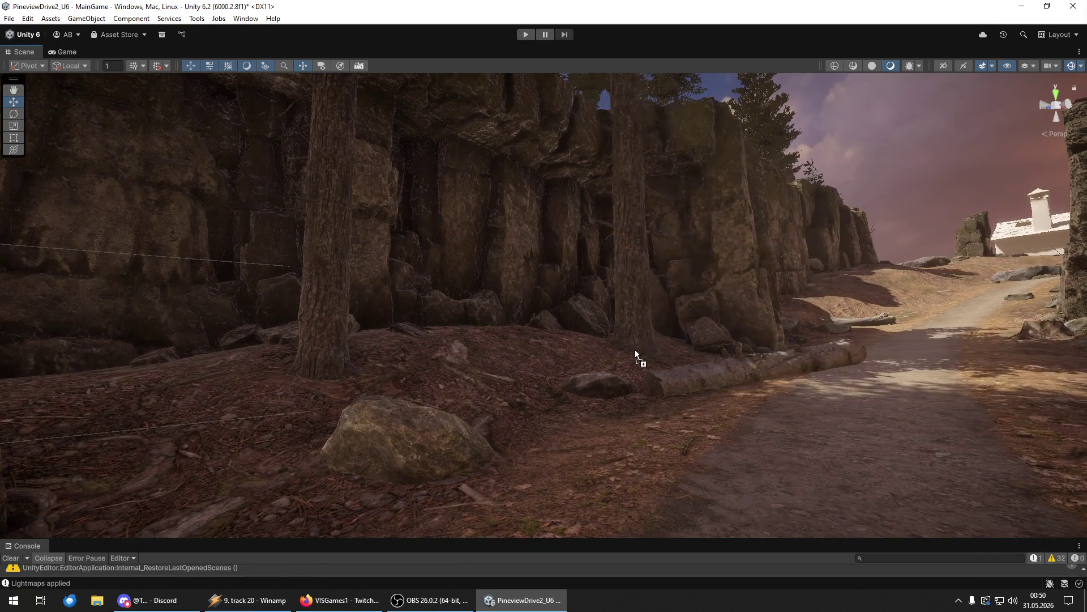
{"action": "left_click", "coordinate": [654, 352]}
- Move the selected pine right and toward the viewer, closer to the path
{"action": "key", "text": "f"}
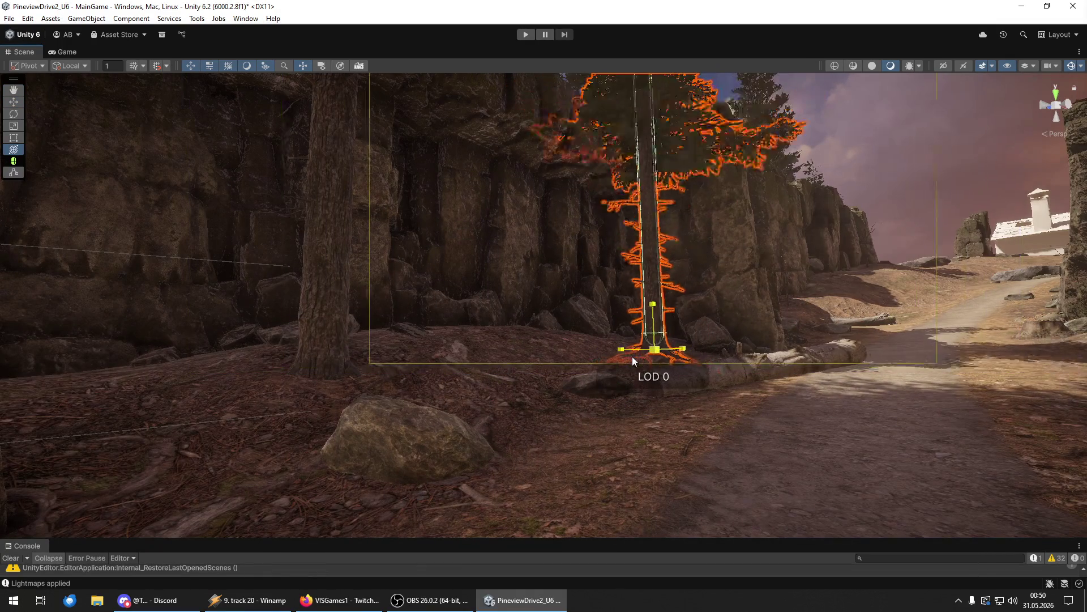
{"action": "mouse_move", "coordinate": [622, 362]}
{"action": "left_mouse_down"}
{"action": "mouse_move", "coordinate": [617, 299]}
{"action": "mouse_move", "coordinate": [649, 356]}
{"action": "left_mouse_up"}
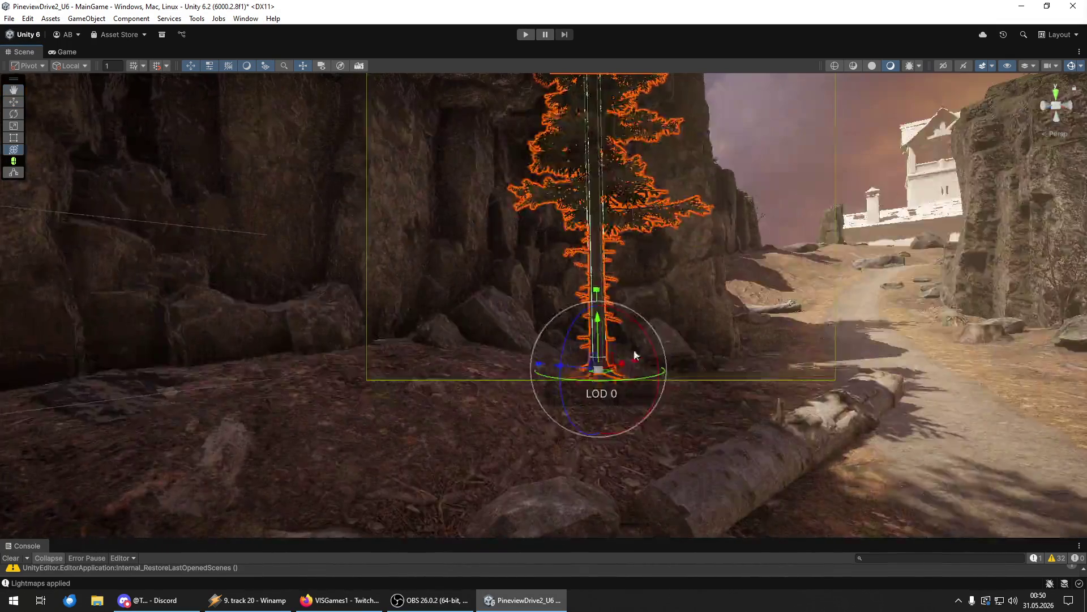
{"action": "key", "text": "w"}
{"action": "mouse_move", "coordinate": [588, 383]}
{"action": "left_mouse_down"}
{"action": "mouse_move", "coordinate": [667, 383]}
{"action": "mouse_move", "coordinate": [666, 346]}
{"action": "mouse_move", "coordinate": [667, 364]}
{"action": "left_mouse_up"}
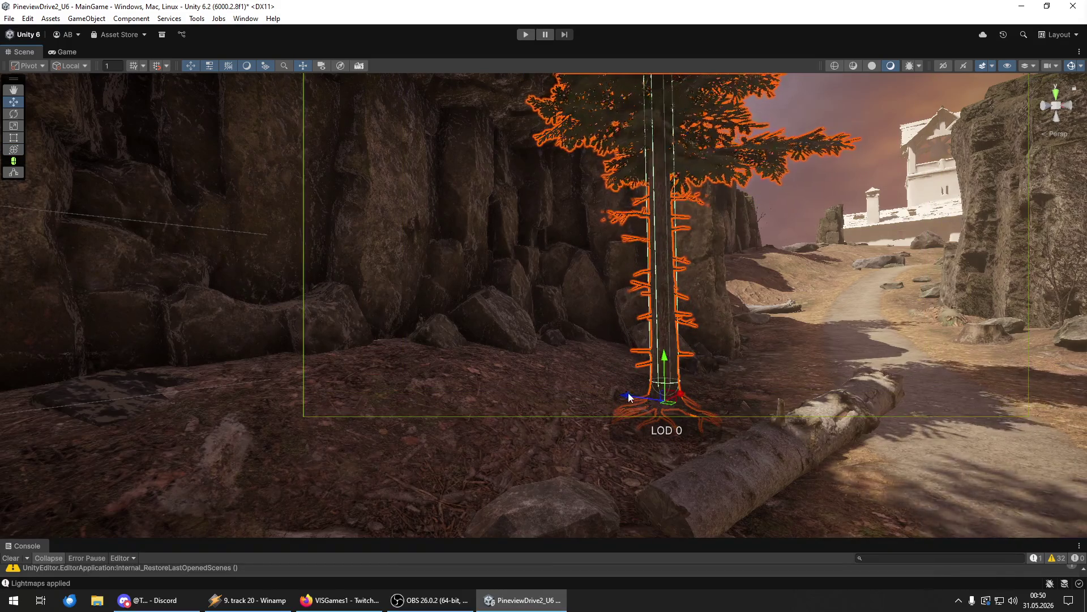
{"action": "mouse_move", "coordinate": [628, 394]}
{"action": "left_mouse_down"}
{"action": "mouse_move", "coordinate": [748, 347]}
{"action": "mouse_move", "coordinate": [749, 447]}
{"action": "mouse_move", "coordinate": [838, 456]}
{"action": "left_mouse_up"}
- Plant two new pines, one at the path edge and one left of the path
{"action": "key", "text": "e"}
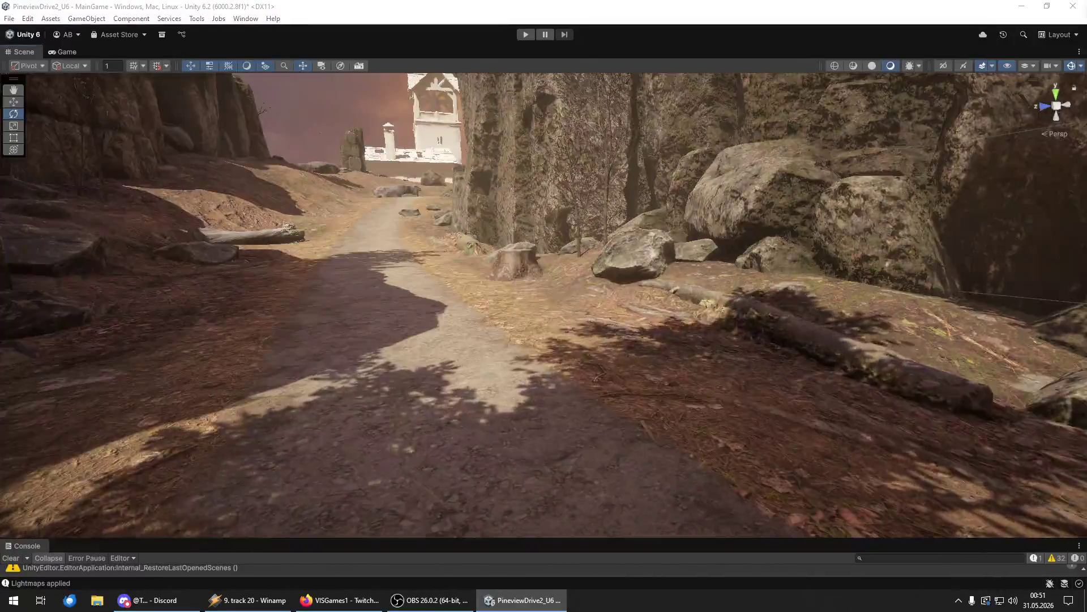
{"action": "mouse_move", "coordinate": [1086, 487]}
{"action": "left_mouse_down"}
{"action": "mouse_move", "coordinate": [848, 430]}
{"action": "mouse_move", "coordinate": [650, 332]}
{"action": "mouse_move", "coordinate": [534, 312]}
{"action": "mouse_move", "coordinate": [472, 272]}
{"action": "mouse_move", "coordinate": [655, 308]}
{"action": "left_mouse_up"}
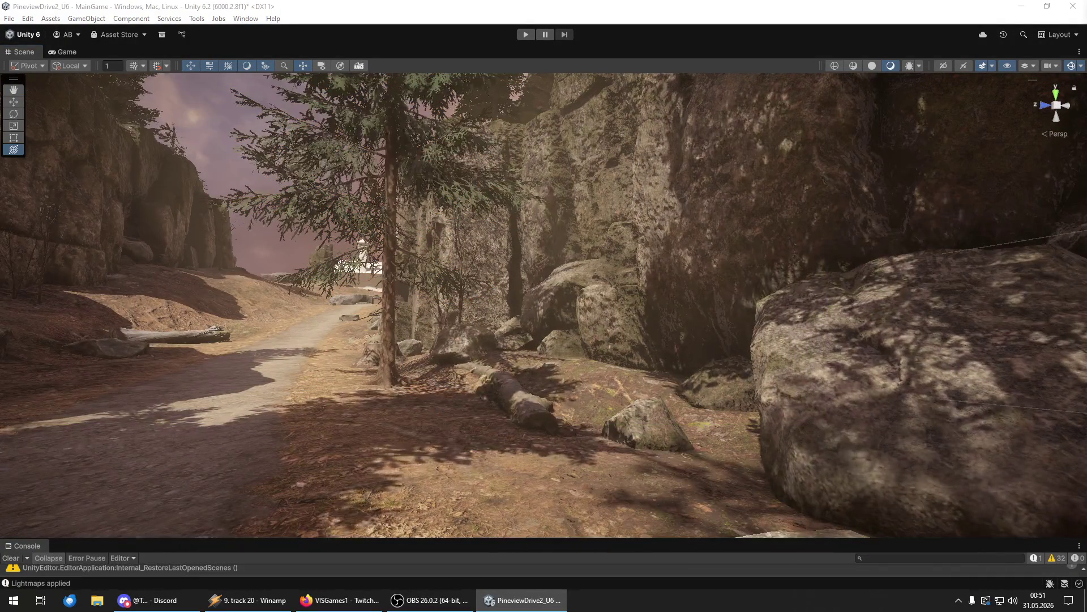
{"action": "mouse_move", "coordinate": [977, 405]}
{"action": "left_mouse_down"}
{"action": "mouse_move", "coordinate": [688, 398]}
{"action": "mouse_move", "coordinate": [604, 410]}
{"action": "mouse_move", "coordinate": [600, 425]}
{"action": "mouse_move", "coordinate": [575, 430]}
{"action": "mouse_move", "coordinate": [1042, 453]}
{"action": "mouse_move", "coordinate": [963, 454]}
{"action": "left_mouse_up"}
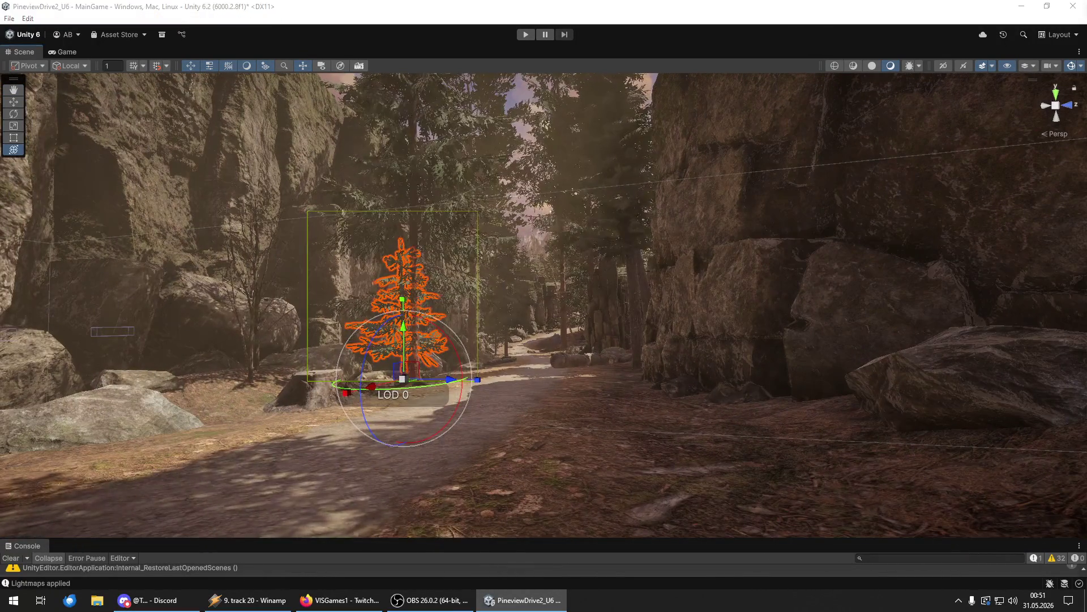
- Place another pine tree beside the fallen log near the cliff
{"action": "key", "text": "ctrl+shift+d"}
{"action": "mouse_move", "coordinate": [664, 462]}
{"action": "left_mouse_down"}
{"action": "mouse_move", "coordinate": [35, 453]}
{"action": "mouse_move", "coordinate": [163, 464]}
{"action": "left_mouse_up"}
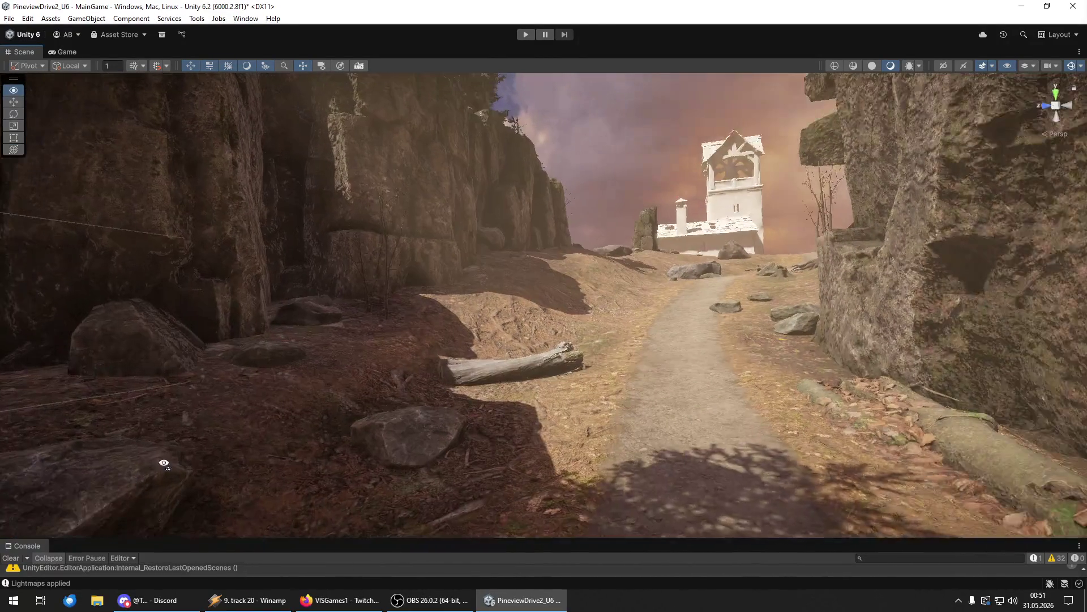
{"action": "mouse_move", "coordinate": [1082, 408]}
{"action": "left_mouse_down"}
{"action": "mouse_move", "coordinate": [614, 393]}
{"action": "mouse_move", "coordinate": [488, 333]}
{"action": "left_mouse_up"}
{"action": "key", "text": "e"}
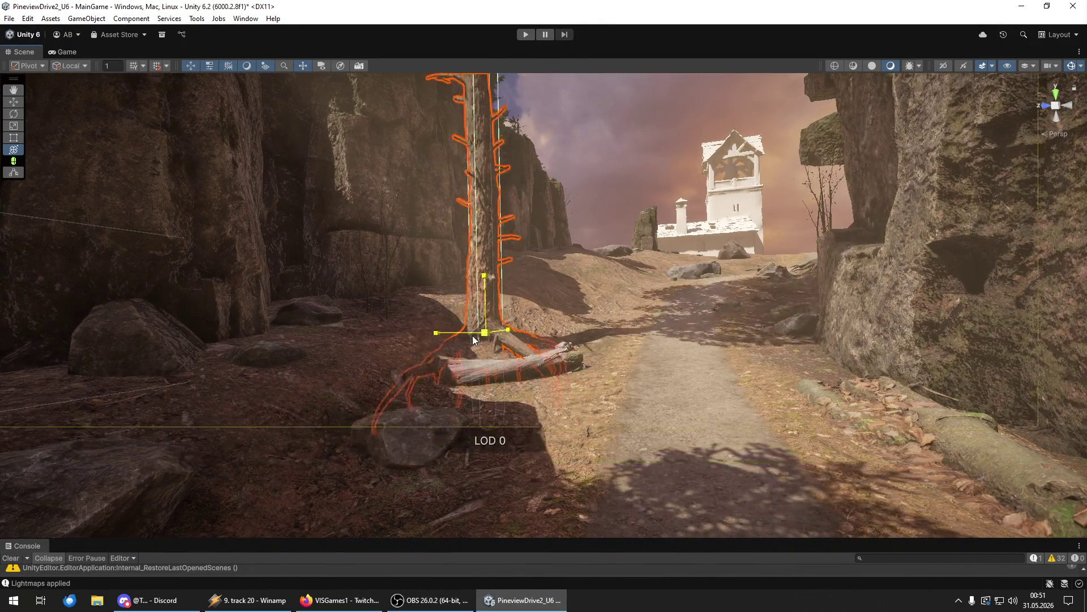
{"action": "mouse_move", "coordinate": [485, 292]}
{"action": "left_mouse_down"}
{"action": "mouse_move", "coordinate": [510, 275]}
{"action": "mouse_move", "coordinate": [507, 305]}
{"action": "mouse_move", "coordinate": [402, 361]}
{"action": "mouse_move", "coordinate": [24, 308]}
{"action": "mouse_move", "coordinate": [978, 340]}
{"action": "mouse_move", "coordinate": [961, 356]}
{"action": "mouse_move", "coordinate": [1031, 380]}
{"action": "left_mouse_up"}
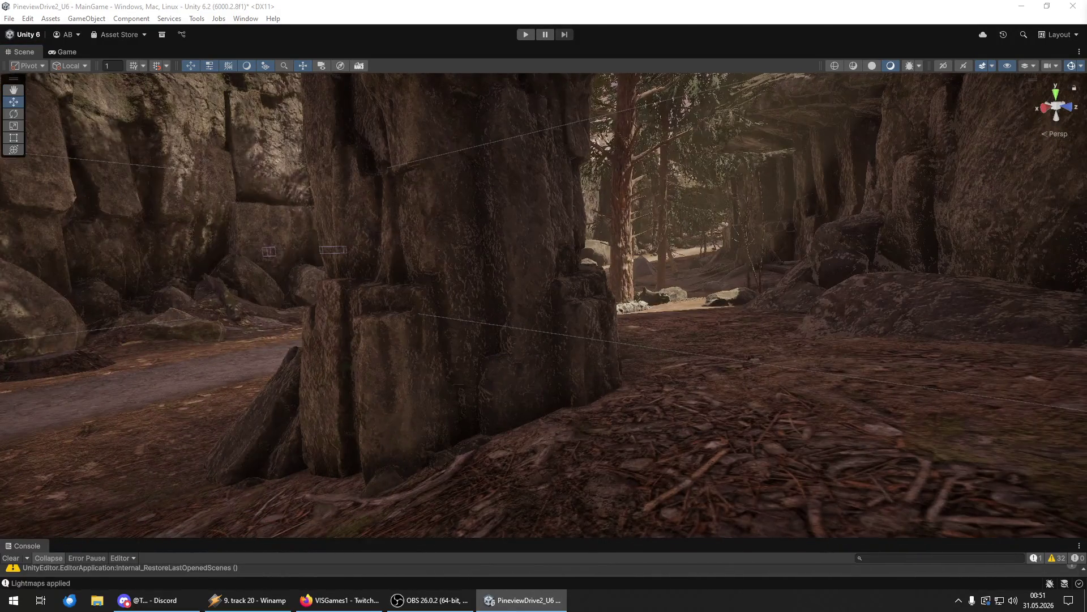
{"action": "left_click_drag", "start_coordinate": [635, 404], "coordinate": [555, 408]}
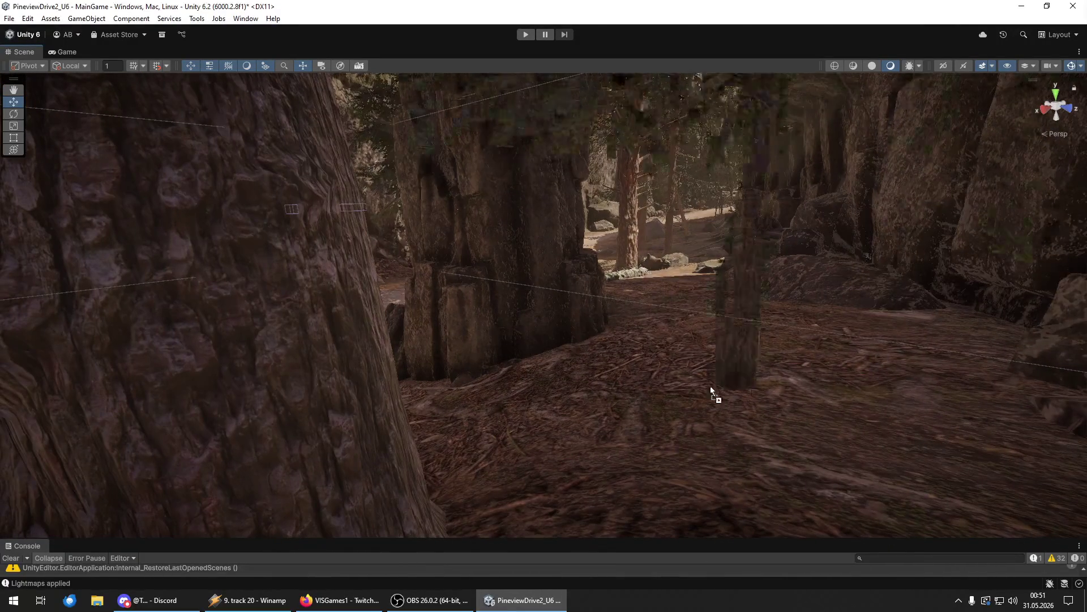
- Turn the nearby pine slightly around its vertical axis
{"action": "left_click", "coordinate": [649, 363]}
{"action": "key", "text": "y"}
{"action": "scroll", "coordinate": [624, 372], "scroll_direction": "down", "scroll_amount": 3}
{"action": "left_click_drag", "start_coordinate": [623, 372], "coordinate": [795, 355]}
{"action": "mouse_move", "coordinate": [871, 353]}
{"action": "left_mouse_down"}
{"action": "mouse_move", "coordinate": [883, 351]}
{"action": "mouse_move", "coordinate": [863, 360]}
{"action": "mouse_move", "coordinate": [889, 354]}
{"action": "mouse_move", "coordinate": [614, 420]}
{"action": "left_mouse_up"}
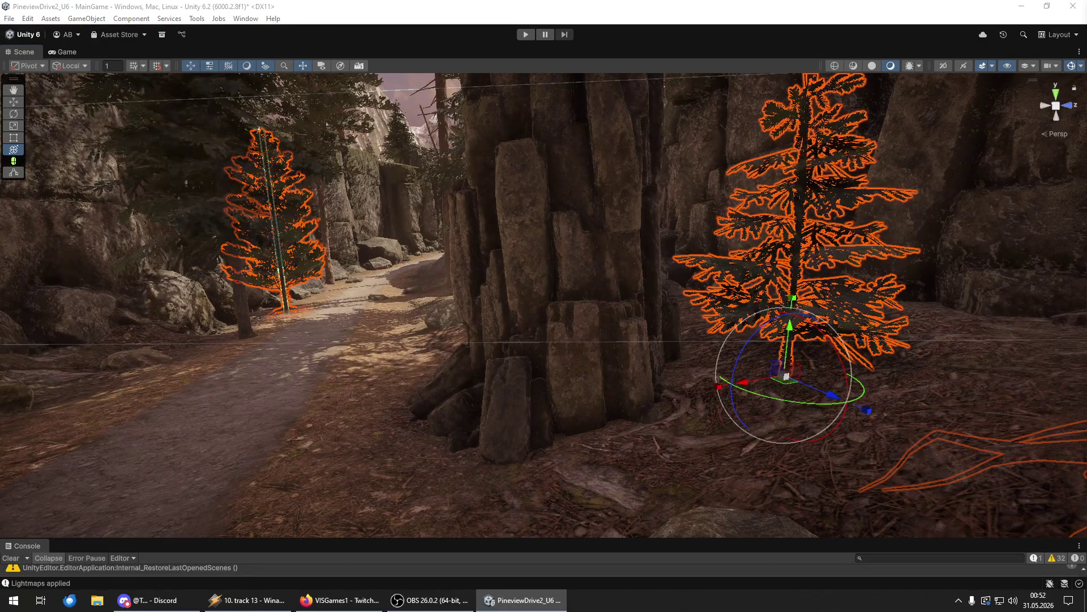
{"action": "mouse_move", "coordinate": [614, 419]}
{"action": "left_mouse_down"}
{"action": "mouse_move", "coordinate": [423, 323]}
{"action": "mouse_move", "coordinate": [670, 323]}
{"action": "mouse_move", "coordinate": [881, 248]}
{"action": "mouse_move", "coordinate": [905, 291]}
{"action": "mouse_move", "coordinate": [925, 274]}
{"action": "mouse_move", "coordinate": [1016, 323]}
{"action": "left_mouse_up"}
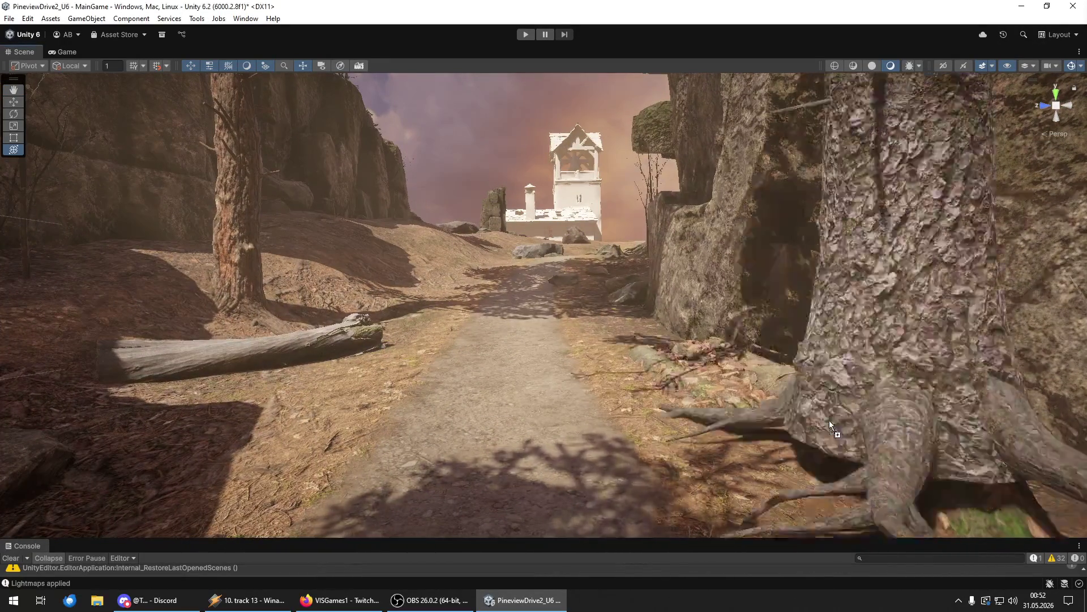
- Place two new pines beside the path leading toward the white building
{"action": "left_click_drag", "start_coordinate": [630, 339], "coordinate": [610, 334]}
{"action": "key", "text": "e"}
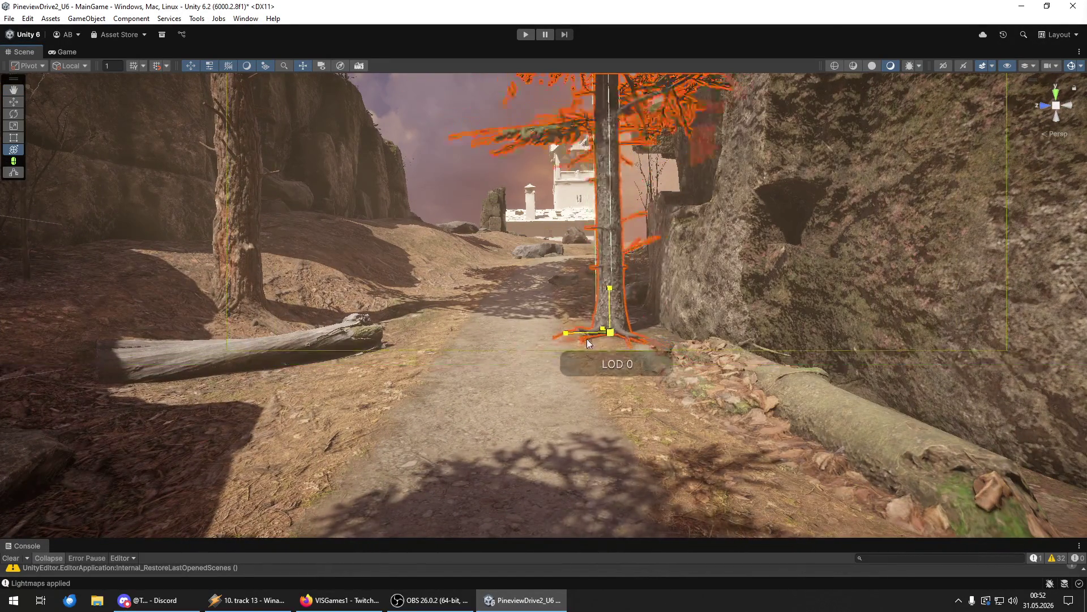
{"action": "mouse_move", "coordinate": [617, 295]}
{"action": "left_mouse_down"}
{"action": "mouse_move", "coordinate": [611, 397]}
{"action": "mouse_move", "coordinate": [585, 407]}
{"action": "mouse_move", "coordinate": [623, 437]}
{"action": "mouse_move", "coordinate": [713, 434]}
{"action": "mouse_move", "coordinate": [668, 434]}
{"action": "left_mouse_up"}
{"action": "key", "text": "ctrl+shift+d"}
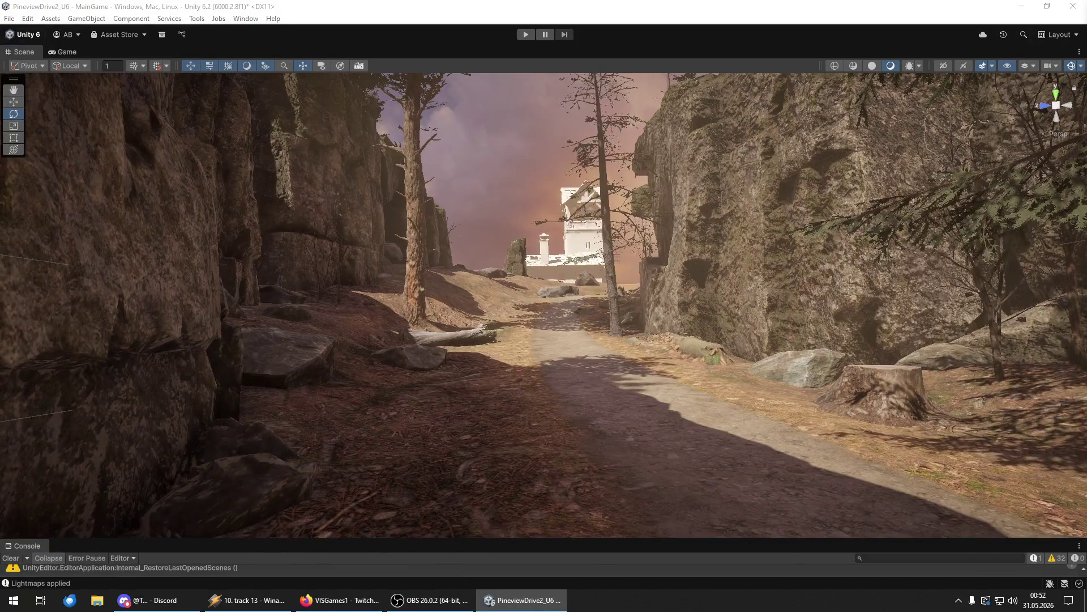
{"action": "mouse_move", "coordinate": [736, 425]}
{"action": "left_mouse_down"}
{"action": "mouse_move", "coordinate": [451, 386]}
{"action": "mouse_move", "coordinate": [433, 396]}
{"action": "mouse_move", "coordinate": [397, 388]}
{"action": "mouse_move", "coordinate": [467, 372]}
{"action": "mouse_move", "coordinate": [342, 354]}
{"action": "mouse_move", "coordinate": [444, 357]}
{"action": "mouse_move", "coordinate": [494, 342]}
{"action": "left_mouse_up"}
{"action": "scroll", "coordinate": [410, 406], "scroll_direction": "down", "scroll_amount": 3}
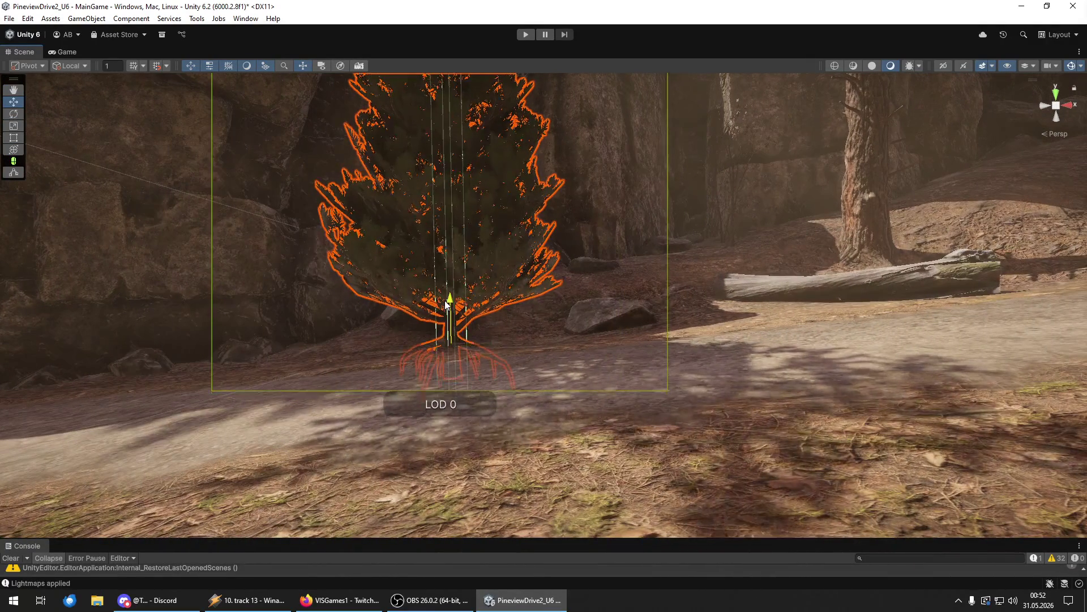
{"action": "mouse_move", "coordinate": [445, 302]}
{"action": "left_mouse_down"}
{"action": "mouse_move", "coordinate": [704, 311]}
{"action": "mouse_move", "coordinate": [736, 298]}
{"action": "mouse_move", "coordinate": [906, 351]}
{"action": "left_mouse_up"}
{"action": "scroll", "coordinate": [704, 311], "scroll_direction": "up", "scroll_amount": 10}
- Add another pine tree and rotate it around its vertical axis
{"action": "left_click_drag", "start_coordinate": [1086, 431], "coordinate": [699, 246]}
{"action": "key", "text": "w"}
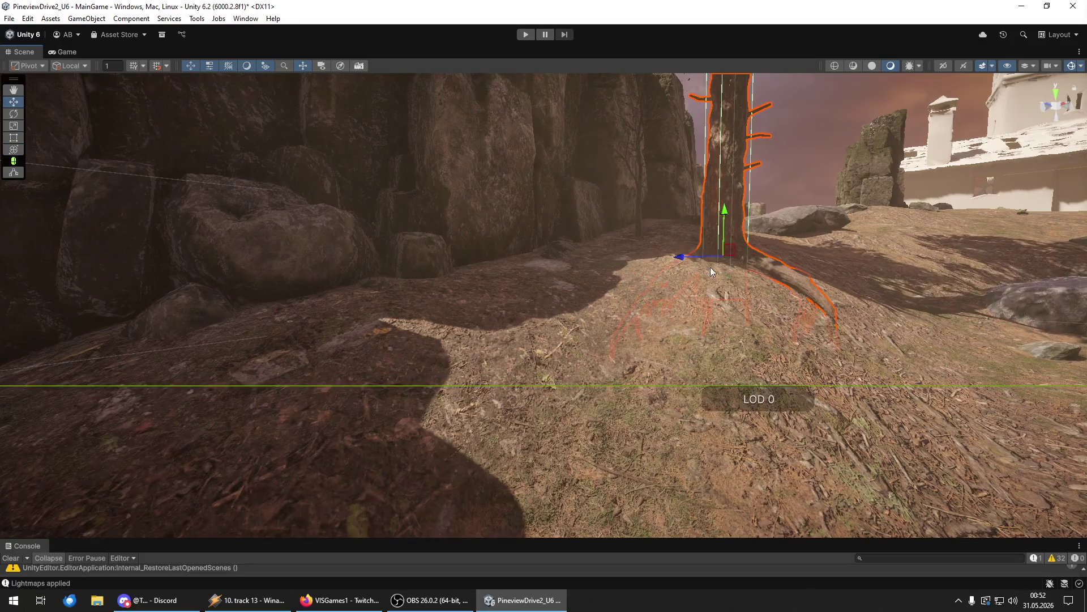
{"action": "scroll", "coordinate": [682, 267], "scroll_direction": "up", "scroll_amount": 5}
{"action": "key", "text": "e"}
{"action": "mouse_move", "coordinate": [701, 261]}
{"action": "left_mouse_down"}
{"action": "mouse_move", "coordinate": [722, 255]}
{"action": "mouse_move", "coordinate": [735, 204]}
{"action": "mouse_move", "coordinate": [786, 294]}
{"action": "mouse_move", "coordinate": [729, 273]}
{"action": "mouse_move", "coordinate": [721, 248]}
{"action": "mouse_move", "coordinate": [692, 280]}
{"action": "mouse_move", "coordinate": [560, 343]}
{"action": "left_mouse_up"}
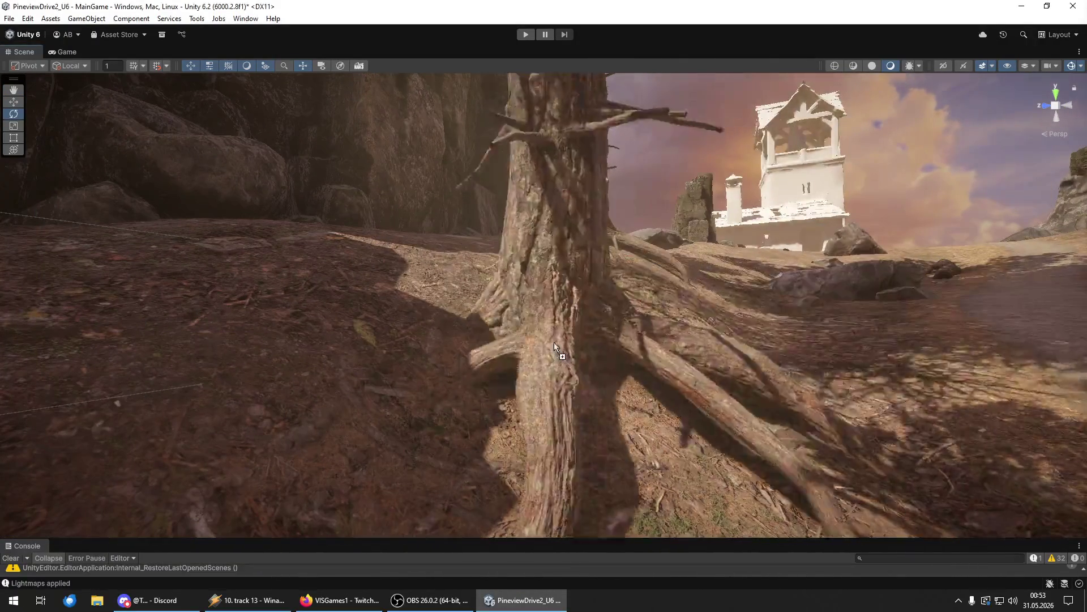
- Drop a pine at the view centre near the tower tree and shift it right along X
{"action": "left_click", "coordinate": [492, 332]}
{"action": "key", "text": "y"}
{"action": "scroll", "coordinate": [513, 320], "scroll_direction": "down", "scroll_amount": 2}
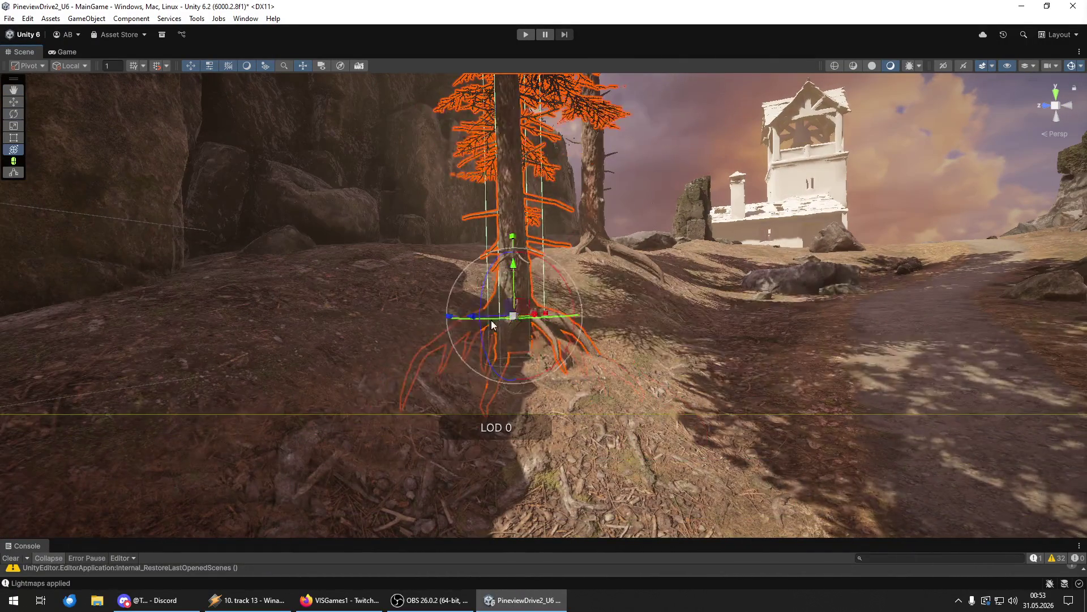
{"action": "mouse_move", "coordinate": [512, 291]}
{"action": "left_mouse_down"}
{"action": "mouse_move", "coordinate": [546, 180]}
{"action": "mouse_move", "coordinate": [395, 244]}
{"action": "mouse_move", "coordinate": [393, 304]}
{"action": "mouse_move", "coordinate": [631, 314]}
{"action": "mouse_move", "coordinate": [351, 320]}
{"action": "left_mouse_up"}
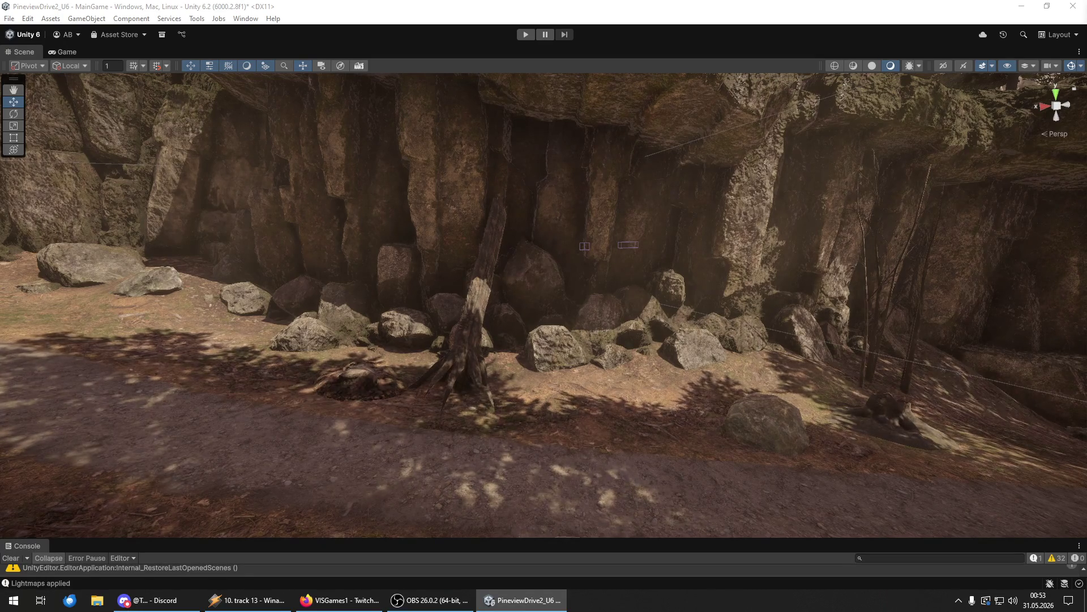
{"action": "mouse_move", "coordinate": [1086, 447]}
{"action": "left_mouse_down"}
{"action": "mouse_move", "coordinate": [797, 438]}
{"action": "mouse_move", "coordinate": [298, 364]}
{"action": "mouse_move", "coordinate": [616, 392]}
{"action": "mouse_move", "coordinate": [635, 404]}
{"action": "mouse_move", "coordinate": [578, 408]}
{"action": "mouse_move", "coordinate": [702, 401]}
{"action": "mouse_move", "coordinate": [568, 399]}
{"action": "mouse_move", "coordinate": [586, 436]}
{"action": "mouse_move", "coordinate": [569, 430]}
{"action": "mouse_move", "coordinate": [741, 453]}
{"action": "mouse_move", "coordinate": [850, 448]}
{"action": "mouse_move", "coordinate": [781, 447]}
{"action": "mouse_move", "coordinate": [803, 445]}
{"action": "mouse_move", "coordinate": [825, 389]}
{"action": "mouse_move", "coordinate": [832, 471]}
{"action": "mouse_move", "coordinate": [702, 478]}
{"action": "mouse_move", "coordinate": [612, 434]}
{"action": "mouse_move", "coordinate": [575, 368]}
{"action": "mouse_move", "coordinate": [651, 408]}
{"action": "mouse_move", "coordinate": [841, 385]}
{"action": "mouse_move", "coordinate": [34, 401]}
{"action": "mouse_move", "coordinate": [1065, 408]}
{"action": "mouse_move", "coordinate": [906, 414]}
{"action": "left_mouse_up"}
{"action": "left_click", "coordinate": [511, 415]}
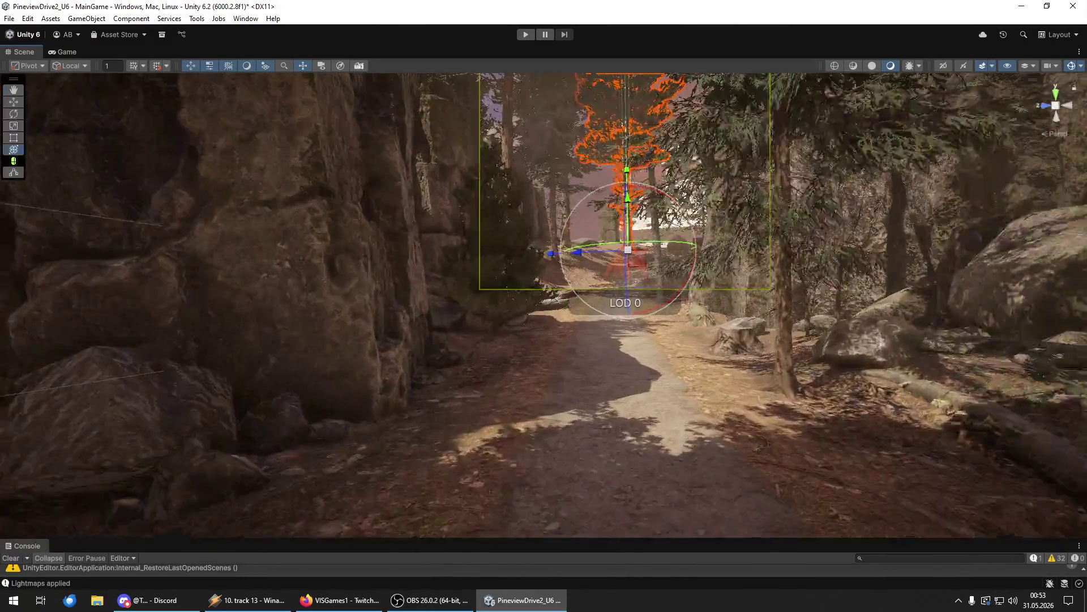
{"action": "left_click_drag", "start_coordinate": [782, 425], "coordinate": [807, 399]}
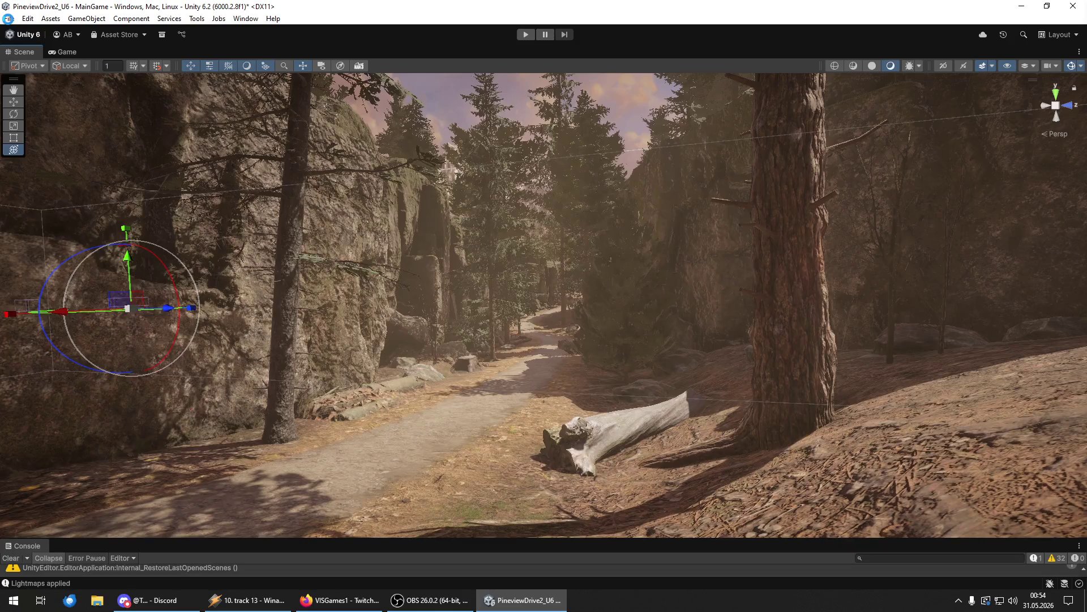
- Save the scene, then place one pine at the view centre and another at the cliff base
{"action": "left_click", "coordinate": [9, 19]}
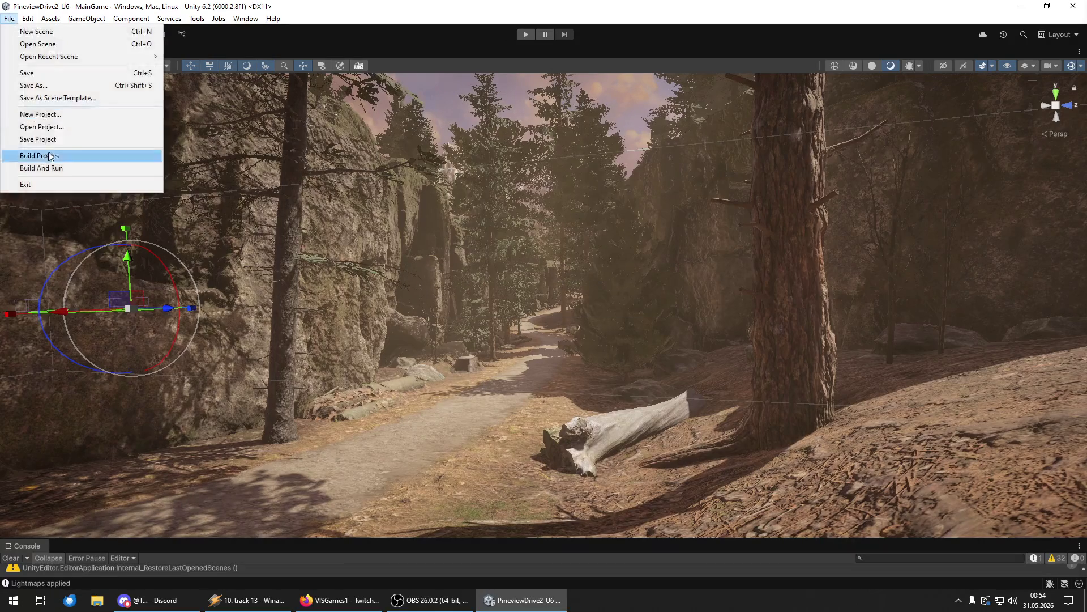
{"action": "mouse_move", "coordinate": [412, 221]}
{"action": "left_mouse_down"}
{"action": "mouse_move", "coordinate": [410, 291]}
{"action": "mouse_move", "coordinate": [471, 280]}
{"action": "mouse_move", "coordinate": [439, 278]}
{"action": "mouse_move", "coordinate": [453, 268]}
{"action": "mouse_move", "coordinate": [463, 289]}
{"action": "mouse_move", "coordinate": [563, 271]}
{"action": "mouse_move", "coordinate": [585, 295]}
{"action": "mouse_move", "coordinate": [382, 267]}
{"action": "mouse_move", "coordinate": [34, 267]}
{"action": "mouse_move", "coordinate": [1078, 267]}
{"action": "mouse_move", "coordinate": [17, 267]}
{"action": "left_mouse_up"}
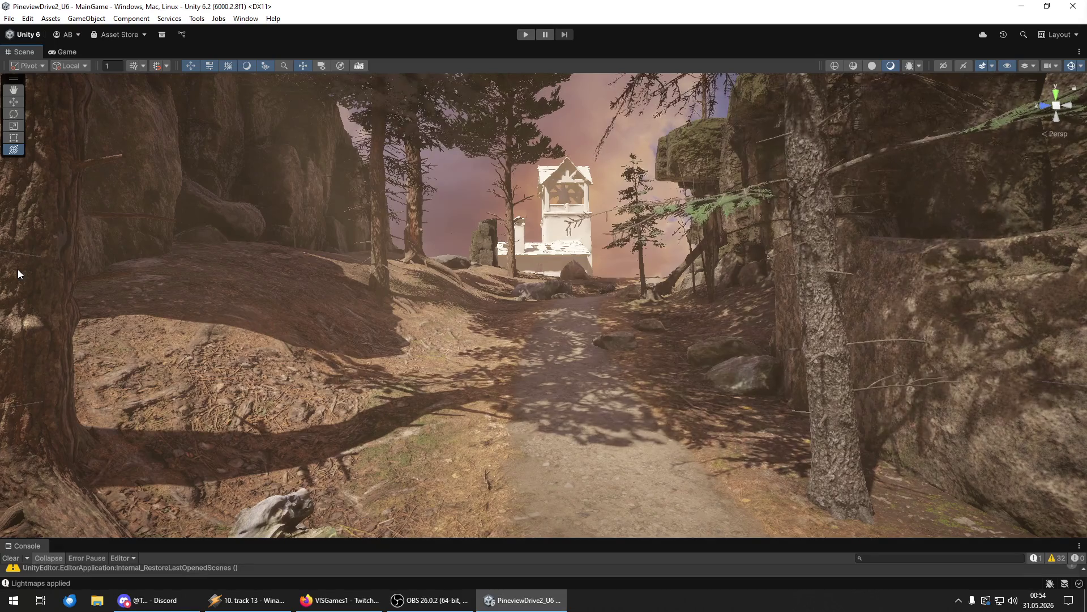
{"action": "mouse_move", "coordinate": [623, 430]}
{"action": "left_mouse_down"}
{"action": "mouse_move", "coordinate": [482, 370]}
{"action": "mouse_move", "coordinate": [519, 476]}
{"action": "left_mouse_up"}
{"action": "mouse_move", "coordinate": [1076, 431]}
{"action": "left_mouse_down"}
{"action": "mouse_move", "coordinate": [824, 422]}
{"action": "mouse_move", "coordinate": [622, 331]}
{"action": "mouse_move", "coordinate": [622, 312]}
{"action": "mouse_move", "coordinate": [558, 207]}
{"action": "mouse_move", "coordinate": [748, 299]}
{"action": "mouse_move", "coordinate": [808, 262]}
{"action": "mouse_move", "coordinate": [861, 252]}
{"action": "left_mouse_up"}
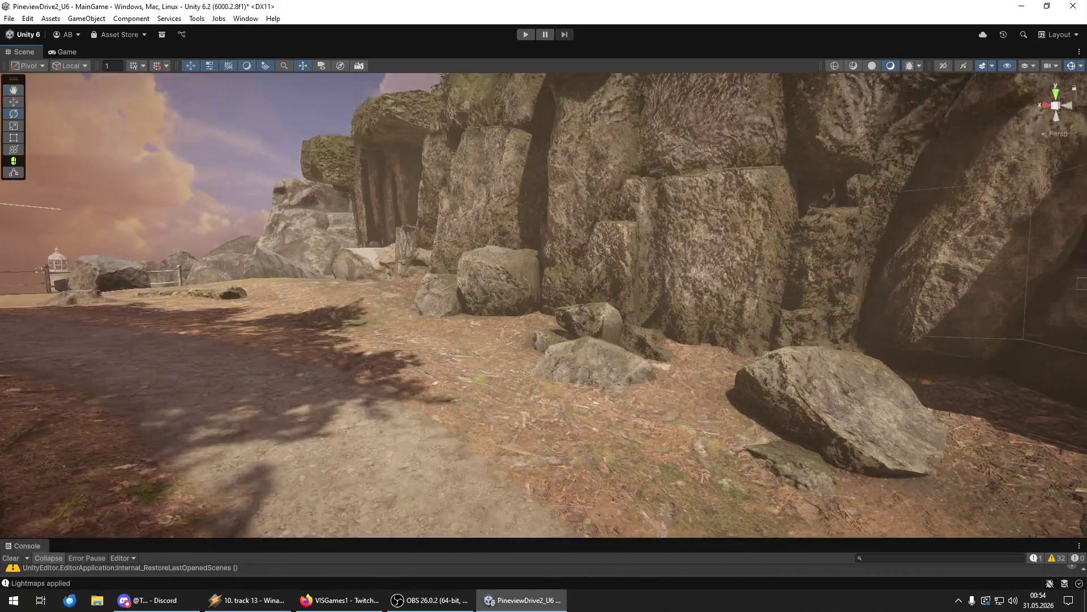
{"action": "mouse_move", "coordinate": [1086, 318]}
{"action": "left_mouse_down"}
{"action": "mouse_move", "coordinate": [561, 318]}
{"action": "mouse_move", "coordinate": [453, 306]}
{"action": "mouse_move", "coordinate": [473, 286]}
{"action": "mouse_move", "coordinate": [347, 302]}
{"action": "left_mouse_up"}
- Sink the selected pine lower into the ground
{"action": "left_click_drag", "start_coordinate": [369, 249], "coordinate": [370, 264]}
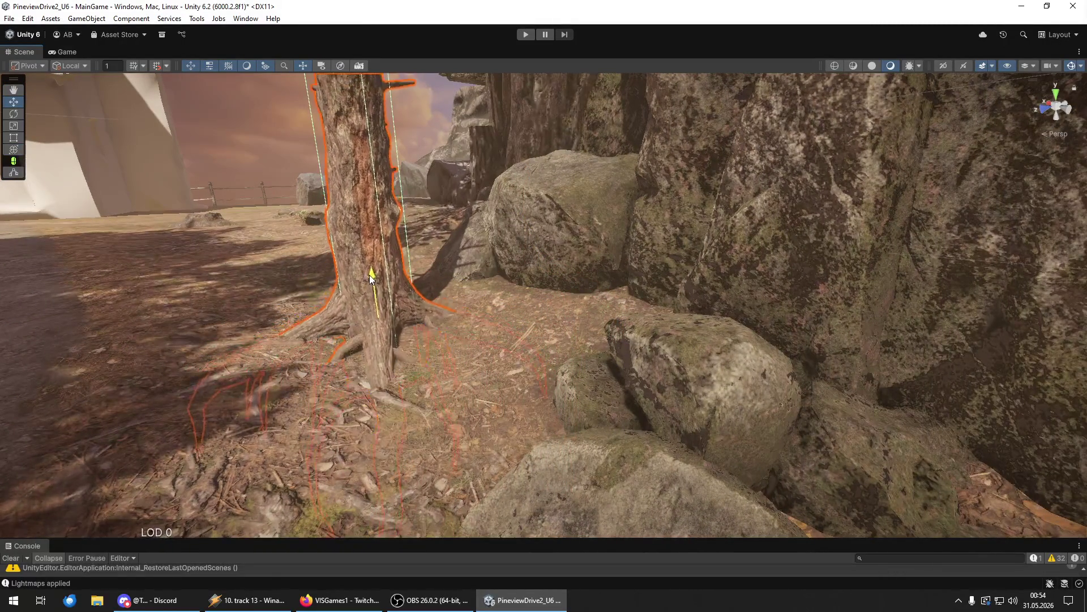
{"action": "mouse_move", "coordinate": [384, 312]}
{"action": "left_mouse_down"}
{"action": "mouse_move", "coordinate": [925, 301]}
{"action": "mouse_move", "coordinate": [900, 245]}
{"action": "mouse_move", "coordinate": [905, 291]}
{"action": "mouse_move", "coordinate": [1085, 264]}
{"action": "mouse_move", "coordinate": [536, 393]}
{"action": "mouse_move", "coordinate": [501, 378]}
{"action": "mouse_move", "coordinate": [686, 373]}
{"action": "mouse_move", "coordinate": [674, 375]}
{"action": "left_mouse_up"}
{"action": "left_click", "coordinate": [459, 382]}
- Place a new pine tree in the scene near the white church
{"action": "mouse_move", "coordinate": [1086, 391]}
{"action": "left_mouse_down"}
{"action": "mouse_move", "coordinate": [454, 369]}
{"action": "mouse_move", "coordinate": [395, 394]}
{"action": "left_mouse_up"}
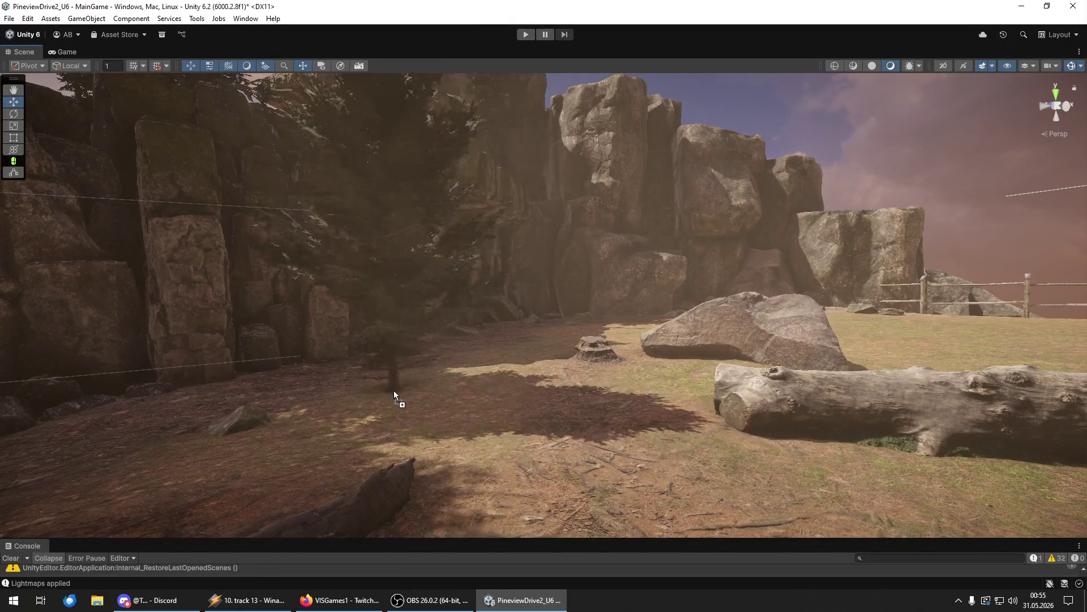
{"action": "mouse_move", "coordinate": [461, 401]}
{"action": "left_mouse_down"}
{"action": "mouse_move", "coordinate": [638, 368]}
{"action": "mouse_move", "coordinate": [561, 409]}
{"action": "mouse_move", "coordinate": [493, 388]}
{"action": "mouse_move", "coordinate": [544, 311]}
{"action": "mouse_move", "coordinate": [631, 396]}
{"action": "mouse_move", "coordinate": [397, 416]}
{"action": "left_mouse_up"}
{"action": "left_click", "coordinate": [497, 364]}
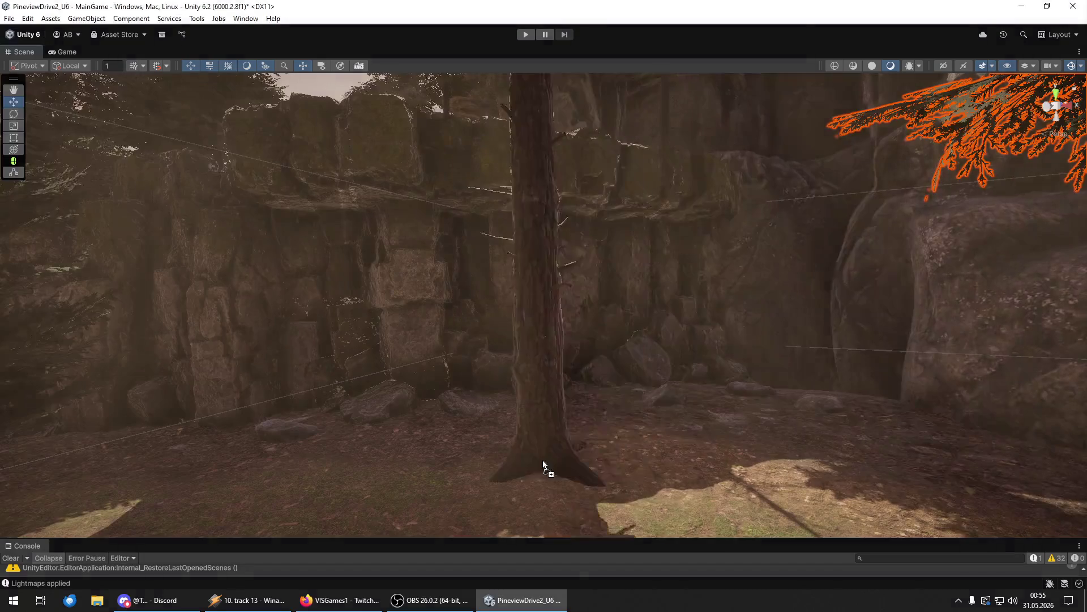
- Move a pine right beside the fence and lower it slightly into the ground
{"action": "left_click", "coordinate": [542, 460]}
{"action": "mouse_move", "coordinate": [695, 470]}
{"action": "left_mouse_down"}
{"action": "mouse_move", "coordinate": [813, 464]}
{"action": "mouse_move", "coordinate": [724, 453]}
{"action": "mouse_move", "coordinate": [1026, 448]}
{"action": "mouse_move", "coordinate": [365, 461]}
{"action": "left_mouse_up"}
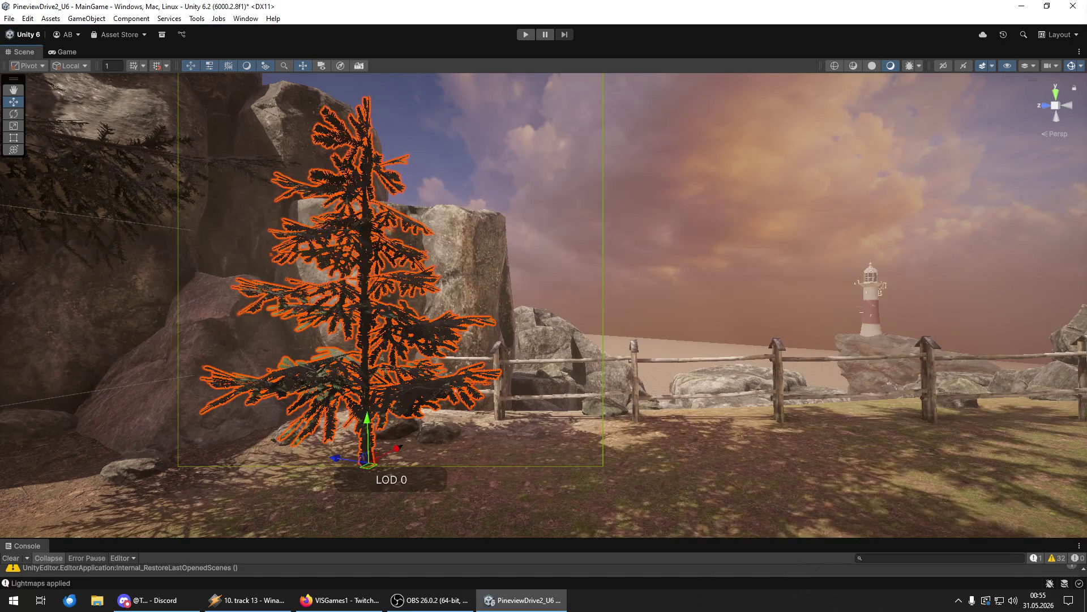
{"action": "mouse_move", "coordinate": [895, 419]}
{"action": "left_mouse_down"}
{"action": "mouse_move", "coordinate": [854, 413]}
{"action": "mouse_move", "coordinate": [716, 444]}
{"action": "mouse_move", "coordinate": [899, 421]}
{"action": "mouse_move", "coordinate": [737, 419]}
{"action": "mouse_move", "coordinate": [849, 407]}
{"action": "mouse_move", "coordinate": [623, 385]}
{"action": "mouse_move", "coordinate": [548, 365]}
{"action": "left_mouse_up"}
{"action": "left_click_drag", "start_coordinate": [476, 378], "coordinate": [669, 413]}
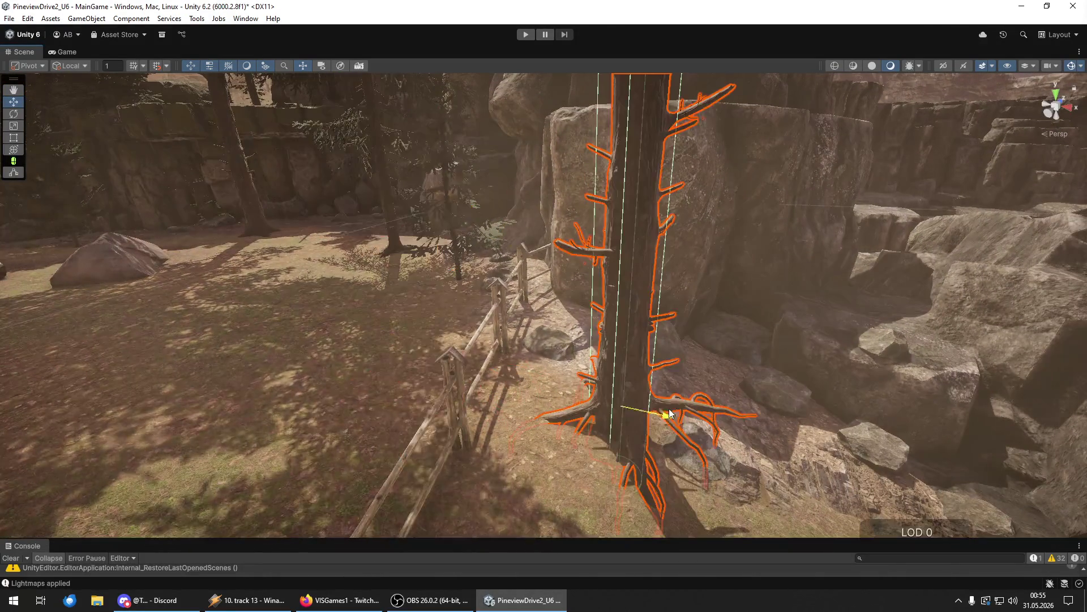
{"action": "mouse_move", "coordinate": [633, 371]}
{"action": "left_mouse_down"}
{"action": "mouse_move", "coordinate": [623, 383]}
{"action": "mouse_move", "coordinate": [656, 404]}
{"action": "mouse_move", "coordinate": [629, 424]}
{"action": "mouse_move", "coordinate": [634, 464]}
{"action": "left_mouse_up"}
{"action": "mouse_move", "coordinate": [935, 354]}
{"action": "left_mouse_down"}
{"action": "mouse_move", "coordinate": [926, 342]}
{"action": "mouse_move", "coordinate": [963, 322]}
{"action": "left_mouse_up"}
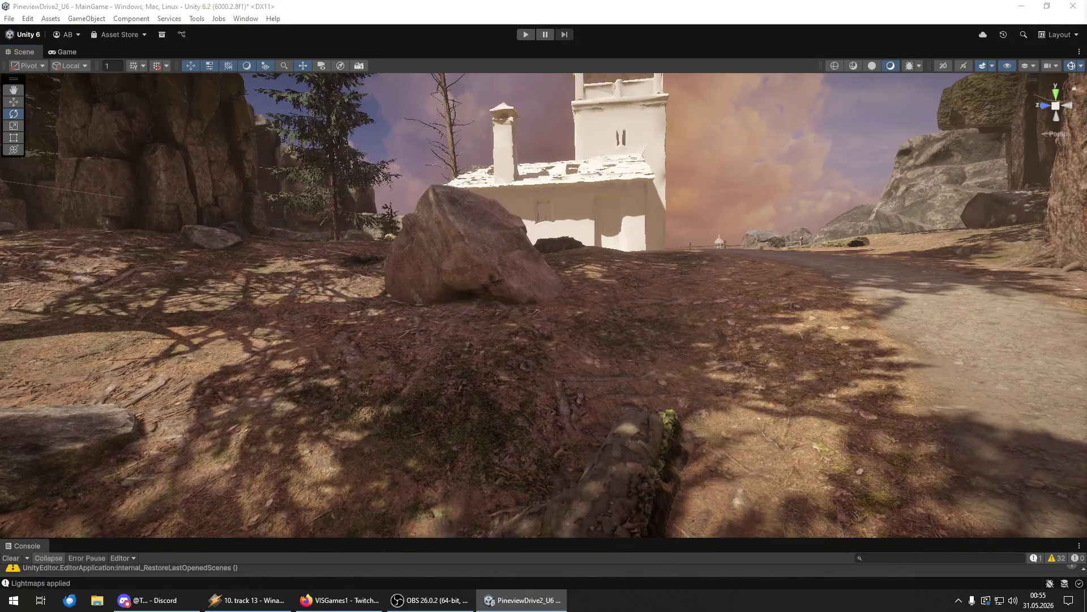
- Tilt the pine near the white chapel to a new angle with the Rotate tool
{"action": "left_click_drag", "start_coordinate": [963, 323], "coordinate": [577, 387]}
{"action": "left_click", "coordinate": [549, 384]}
{"action": "key", "text": "f"}
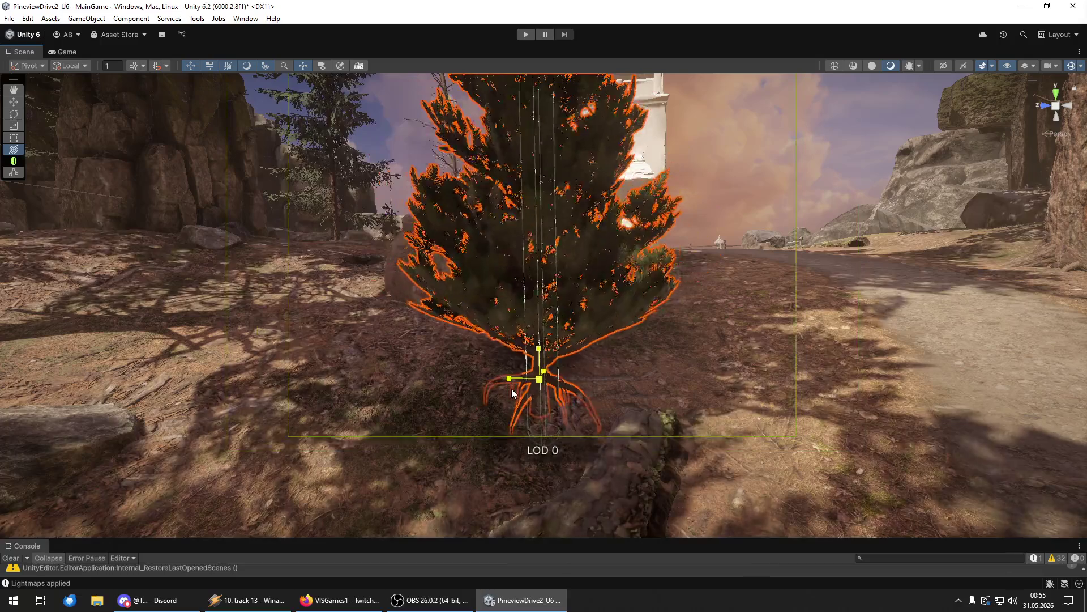
{"action": "key", "text": "e"}
{"action": "left_click_drag", "start_coordinate": [573, 355], "coordinate": [547, 357]}
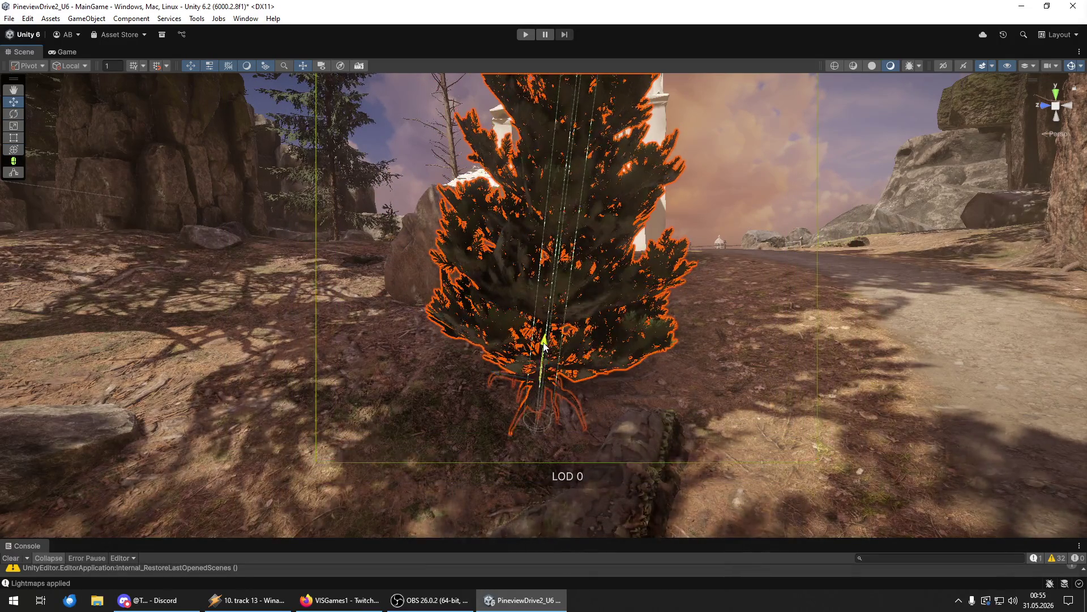
- Select the bushy pine for rotation and fly toward the fence and lighthouse
{"action": "mouse_move", "coordinate": [519, 351]}
{"action": "left_mouse_down"}
{"action": "mouse_move", "coordinate": [798, 275]}
{"action": "mouse_move", "coordinate": [789, 221]}
{"action": "mouse_move", "coordinate": [795, 235]}
{"action": "mouse_move", "coordinate": [579, 342]}
{"action": "left_mouse_up"}
{"action": "left_click", "coordinate": [578, 343]}
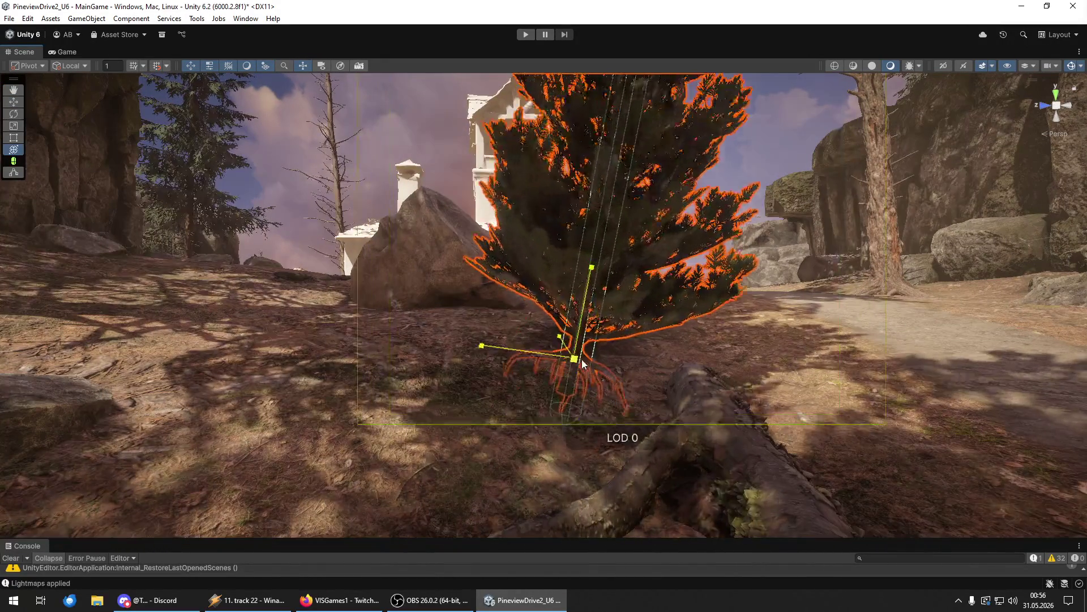
{"action": "key", "text": "e"}
{"action": "left_click_drag", "start_coordinate": [559, 317], "coordinate": [820, 341]}
{"action": "key", "text": "w"}
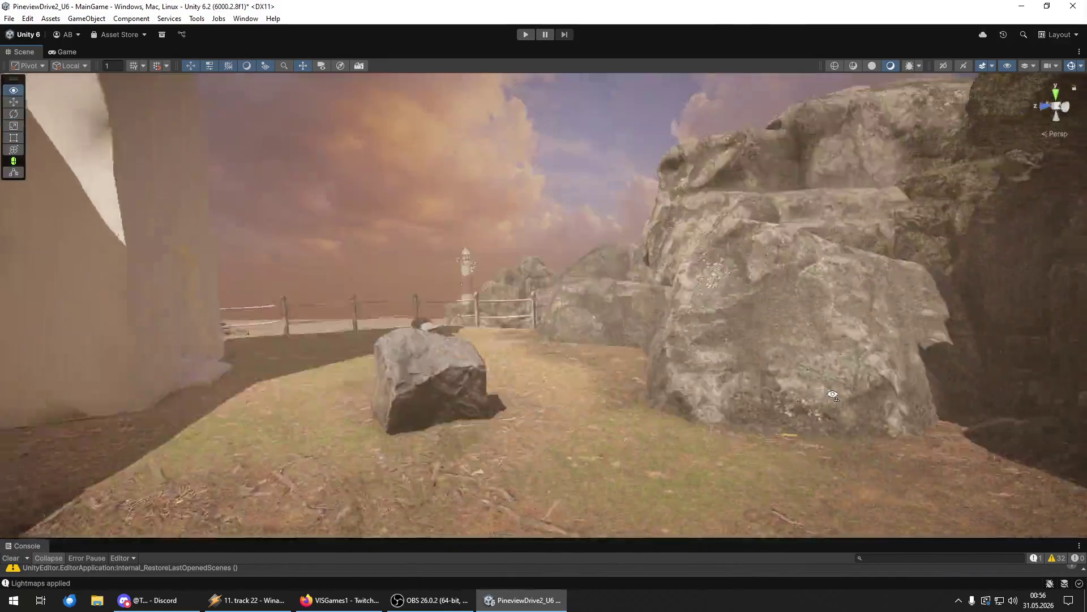
{"action": "key", "text": "a"}
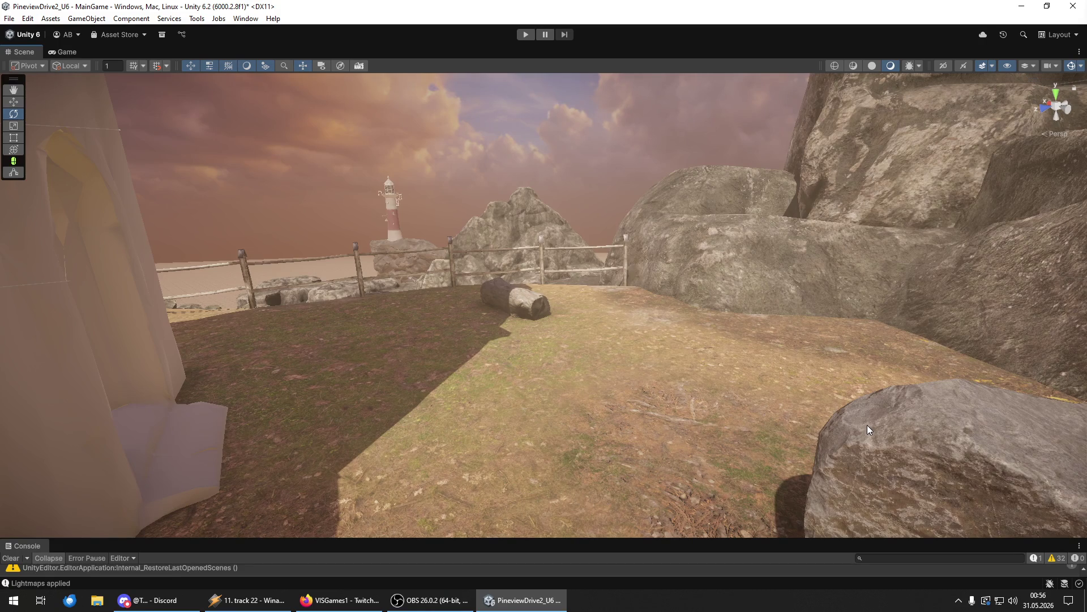
{"action": "mouse_move", "coordinate": [862, 372]}
{"action": "left_mouse_down"}
{"action": "mouse_move", "coordinate": [515, 151]}
{"action": "mouse_move", "coordinate": [569, 249]}
{"action": "mouse_move", "coordinate": [577, 36]}
{"action": "mouse_move", "coordinate": [871, 164]}
{"action": "left_mouse_up"}
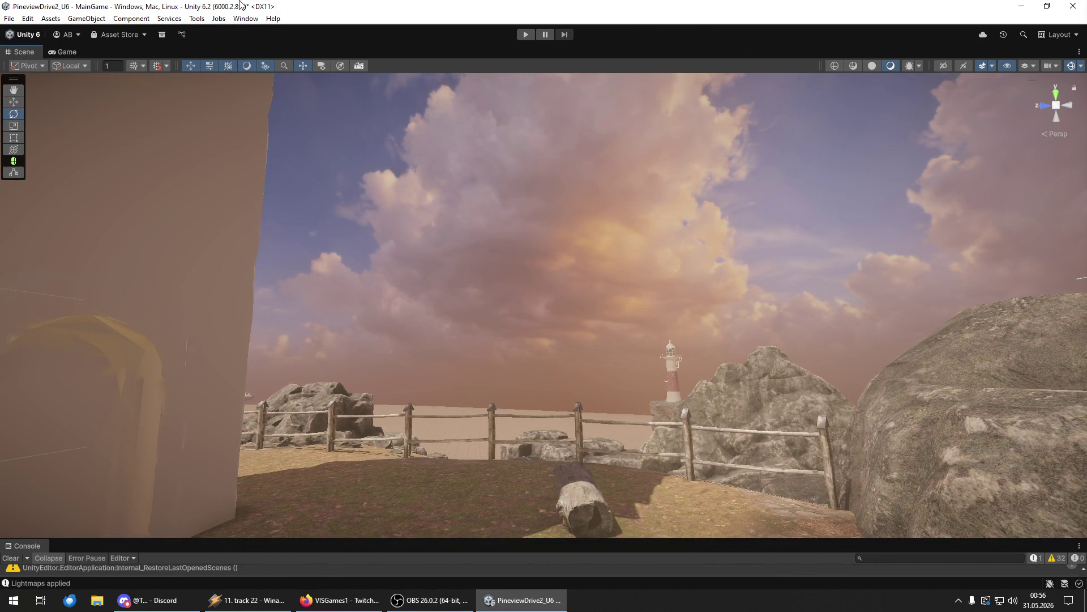
{"action": "left_click", "coordinate": [9, 18]}
- Save the MainGame scene, then save the whole project from the File menu
{"action": "left_click", "coordinate": [33, 73]}
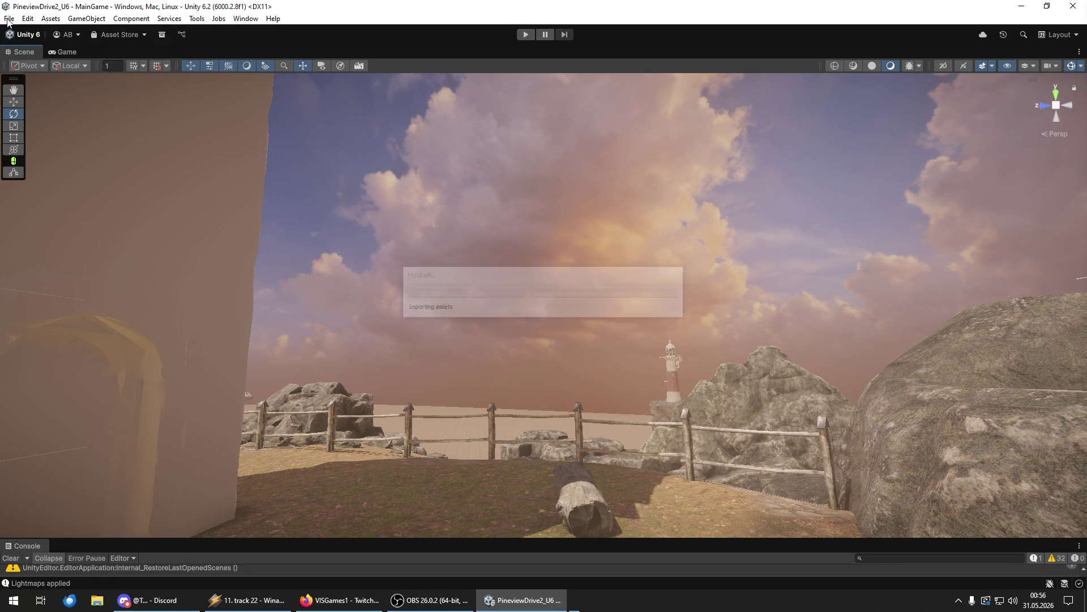
{"action": "left_click", "coordinate": [10, 19]}
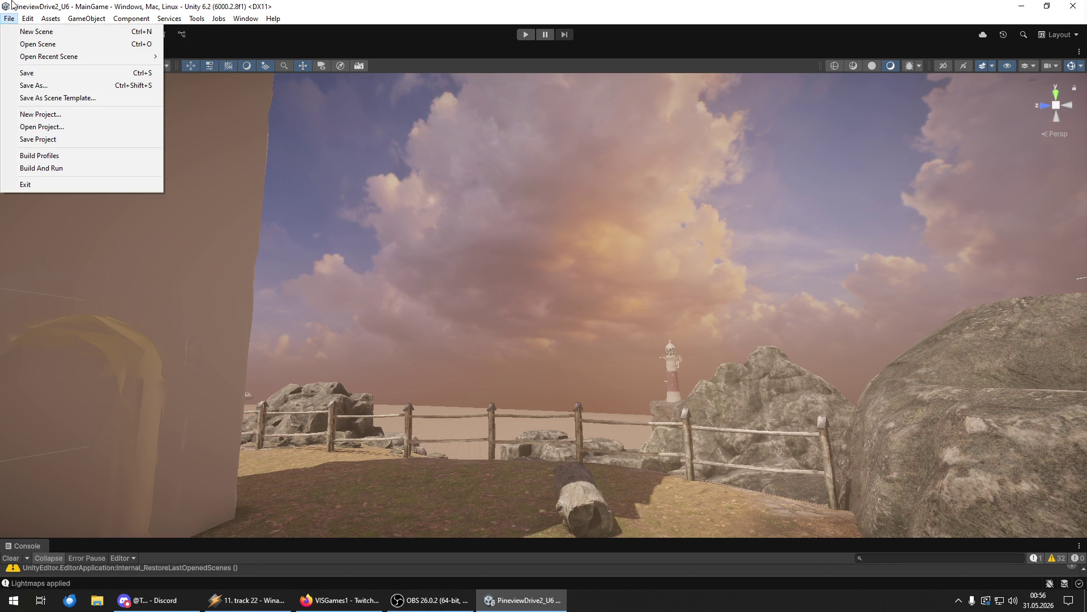
{"action": "left_click", "coordinate": [38, 139]}
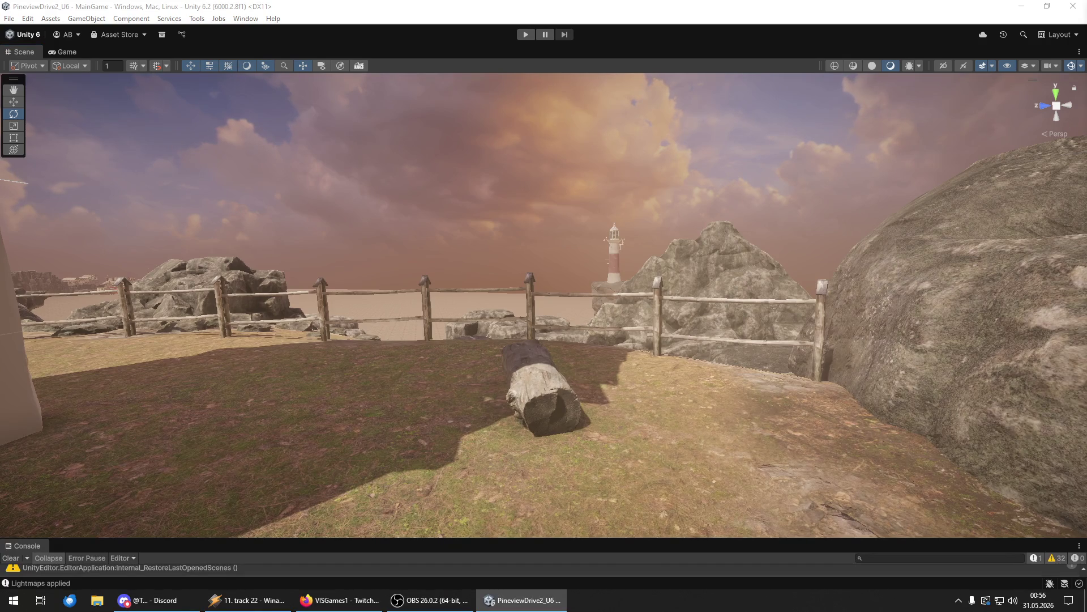
{"action": "scroll", "coordinate": [723, 464], "scroll_direction": "down", "scroll_amount": 5}
- Select a tree beside the path and undo the last two changes
{"action": "left_click", "coordinate": [753, 415]}
{"action": "left_click_drag", "start_coordinate": [798, 386], "coordinate": [650, 381]}
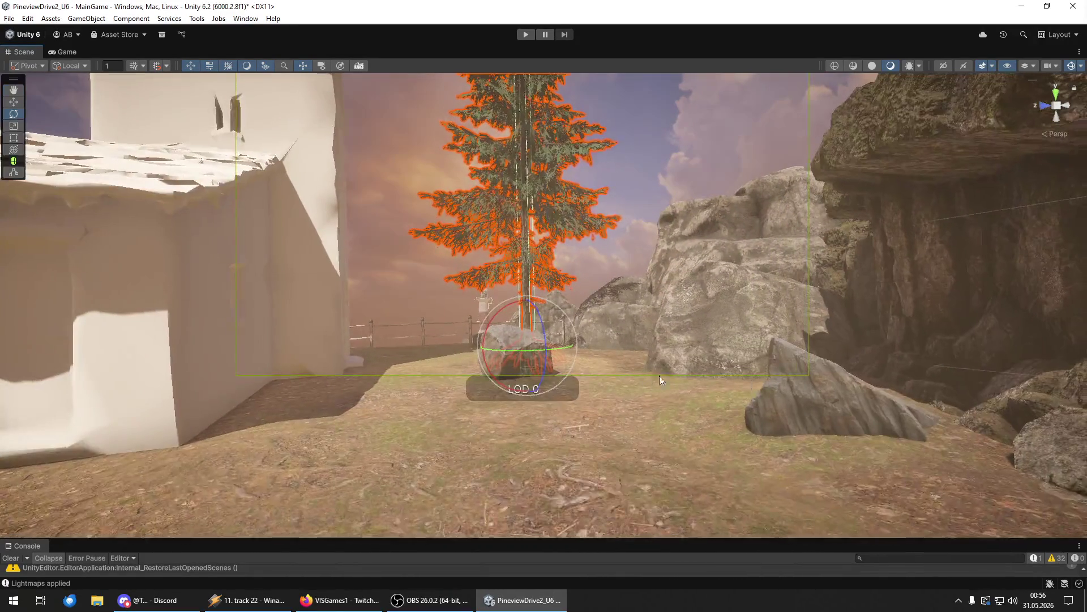
{"action": "key", "text": "ctrl+z"}
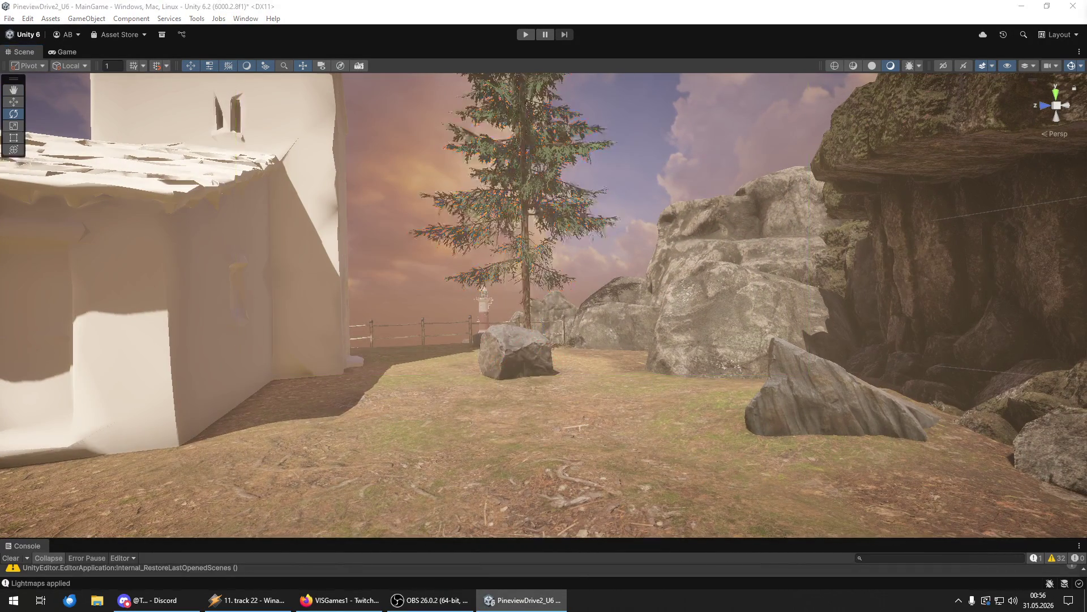
{"action": "key", "text": "ctrl+z"}
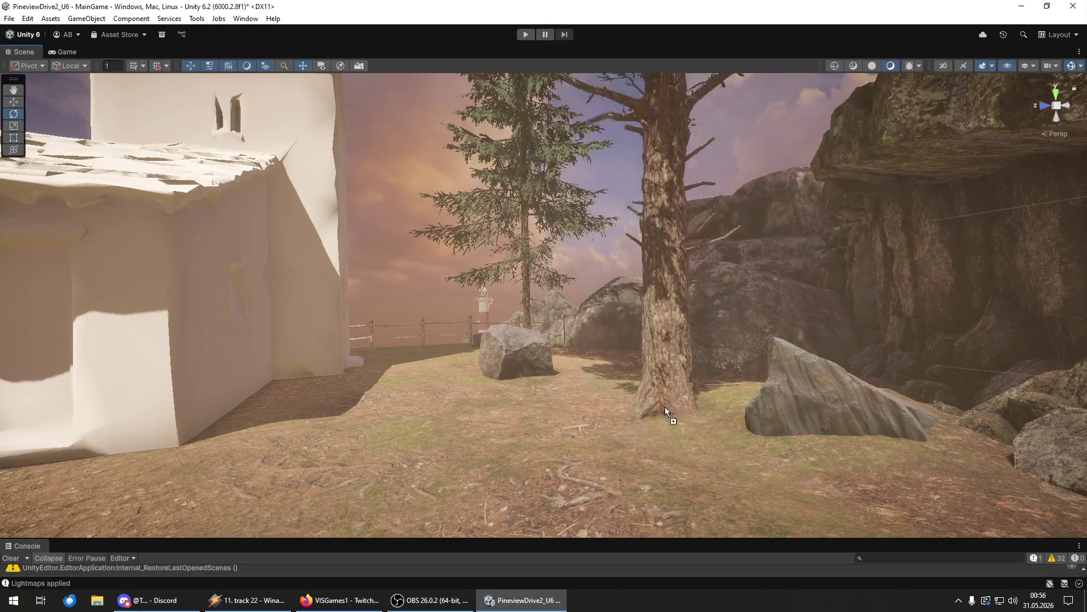
- Frame the foreground tree and switch to the Move tool
{"action": "left_click", "coordinate": [665, 410]}
{"action": "key", "text": "f"}
{"action": "mouse_move", "coordinate": [674, 410]}
{"action": "left_mouse_down"}
{"action": "mouse_move", "coordinate": [711, 413]}
{"action": "mouse_move", "coordinate": [589, 448]}
{"action": "left_mouse_up"}
{"action": "key", "text": "y"}
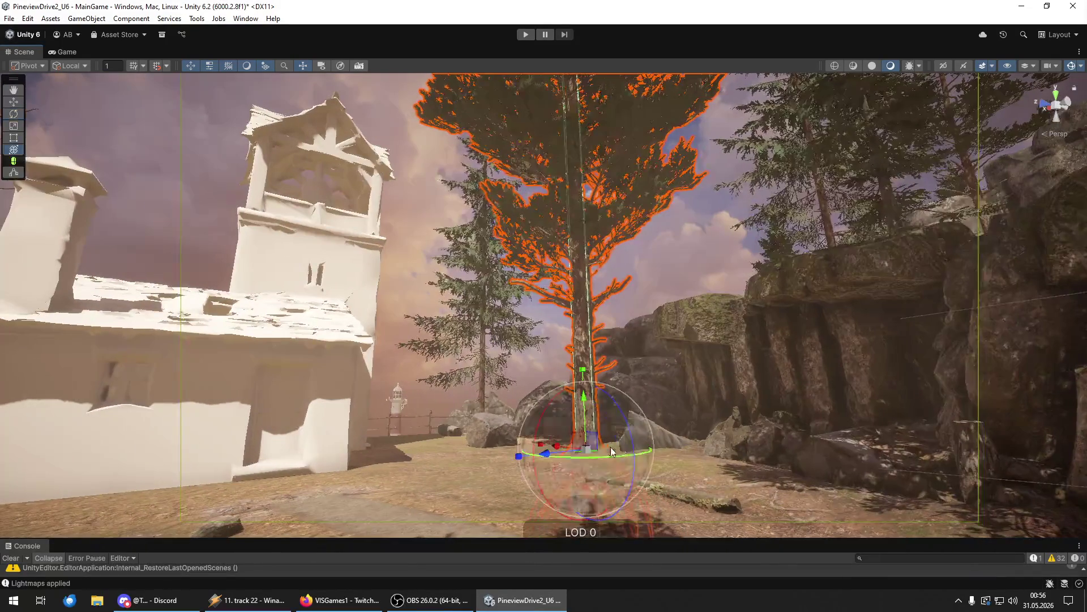
{"action": "key", "text": "e"}
{"action": "key", "text": "w"}
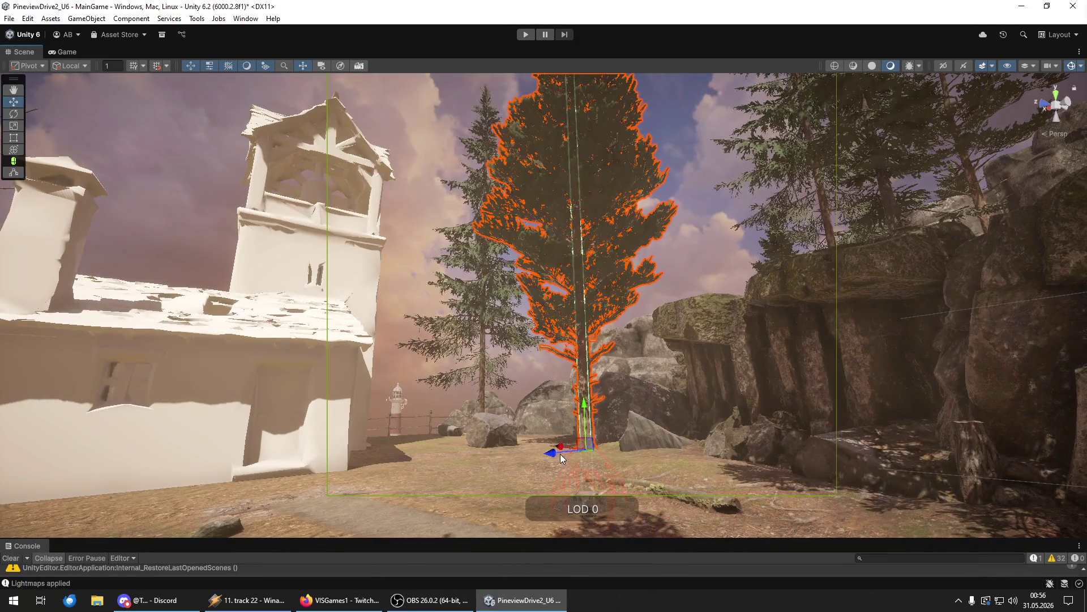
{"action": "mouse_move", "coordinate": [568, 452]}
{"action": "left_mouse_down"}
{"action": "mouse_move", "coordinate": [544, 447]}
{"action": "mouse_move", "coordinate": [640, 449]}
{"action": "mouse_move", "coordinate": [623, 448]}
{"action": "left_mouse_up"}
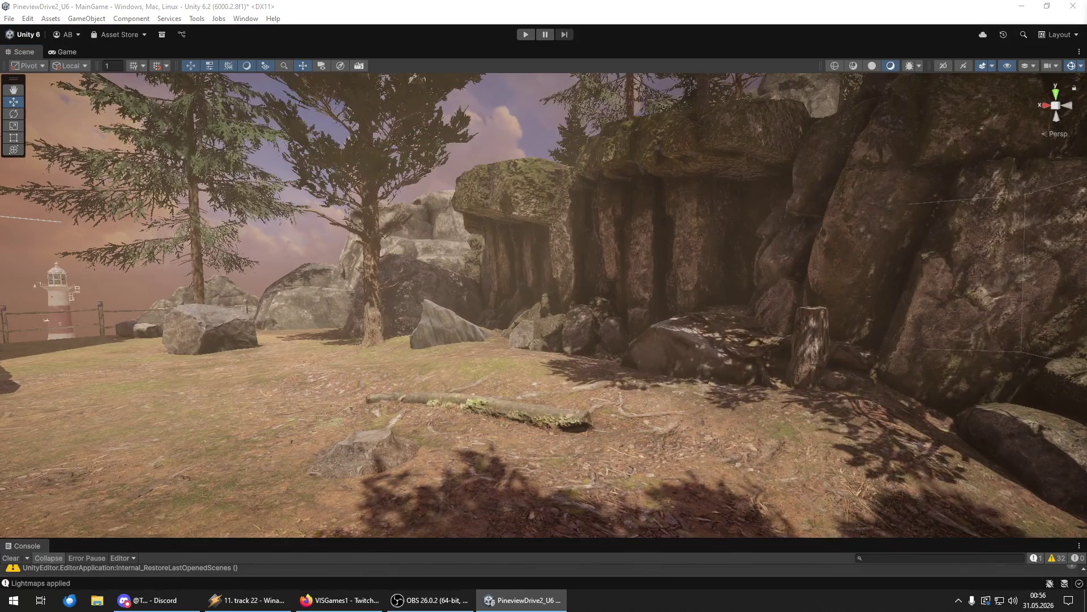
- Add a new tree in front of the rock cliff, then frame the centre tree
{"action": "left_click_drag", "start_coordinate": [736, 386], "coordinate": [604, 369]}
{"action": "left_click_drag", "start_coordinate": [532, 372], "coordinate": [164, 363]}
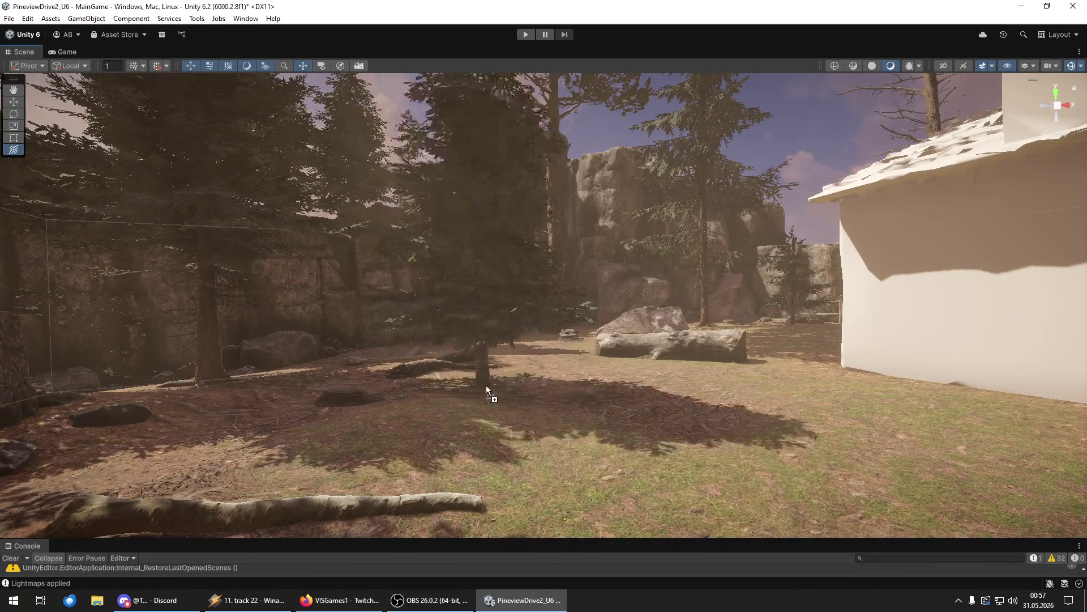
{"action": "left_click", "coordinate": [498, 380]}
{"action": "key", "text": "f"}
{"action": "left_click_drag", "start_coordinate": [549, 380], "coordinate": [349, 405]}
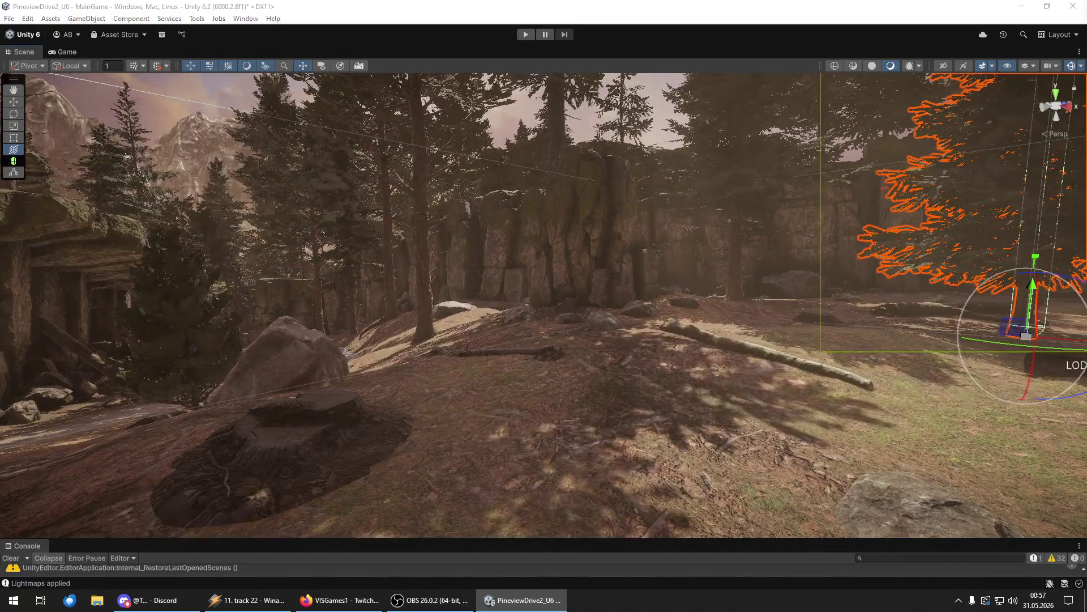
{"action": "key", "text": "Escape"}
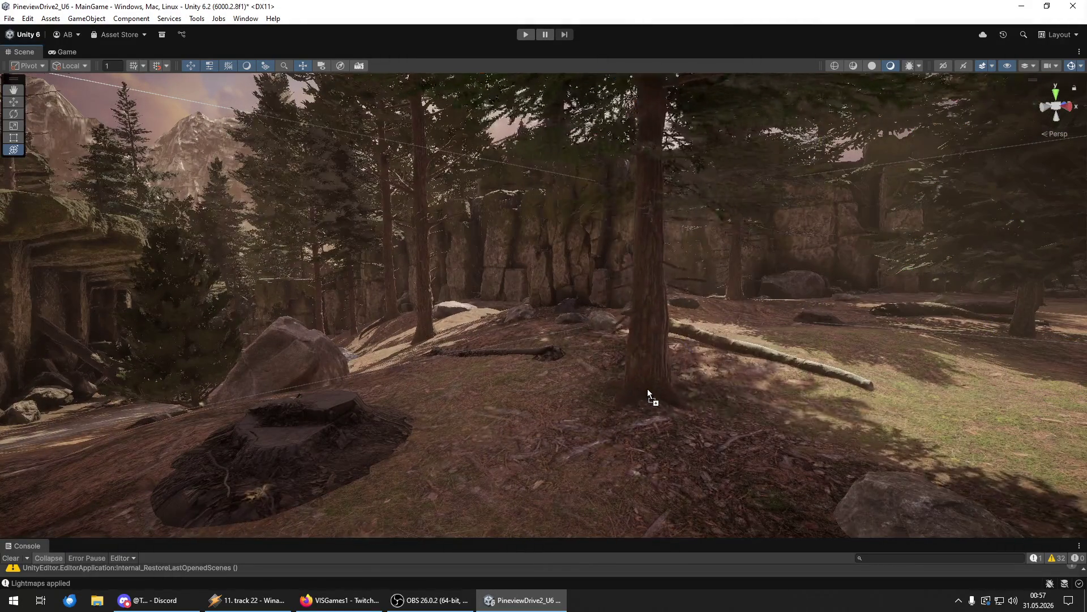
- Select and frame the tree trunk standing along the path
{"action": "left_click", "coordinate": [647, 391]}
{"action": "scroll", "coordinate": [626, 400], "scroll_direction": "down", "scroll_amount": 5}
{"action": "mouse_move", "coordinate": [626, 400]}
{"action": "left_mouse_down"}
{"action": "mouse_move", "coordinate": [567, 403]}
{"action": "mouse_move", "coordinate": [942, 376]}
{"action": "mouse_move", "coordinate": [898, 437]}
{"action": "mouse_move", "coordinate": [695, 530]}
{"action": "left_mouse_up"}
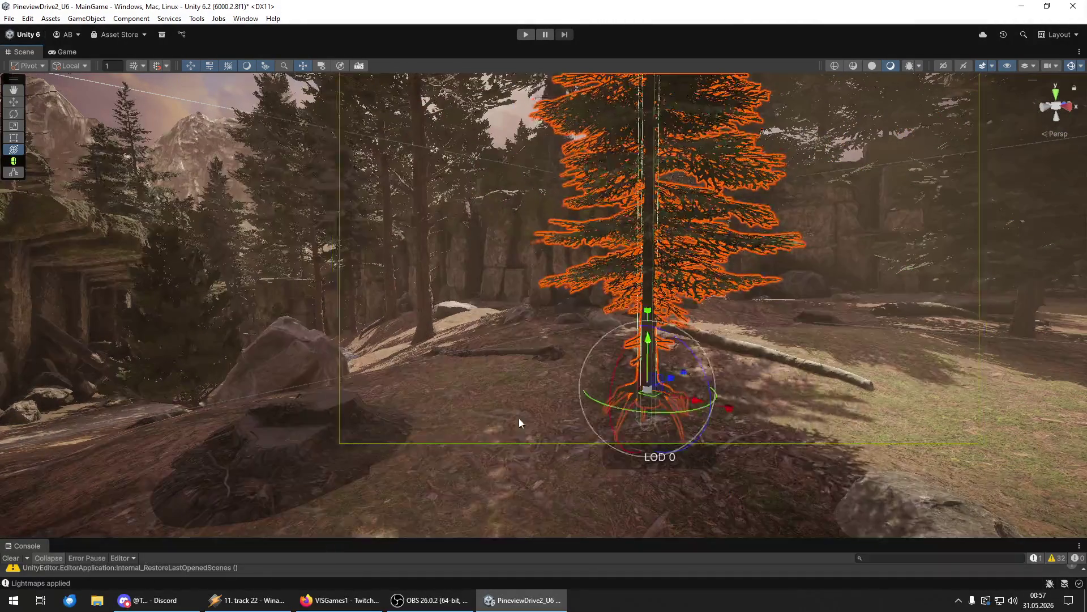
{"action": "key", "text": "f"}
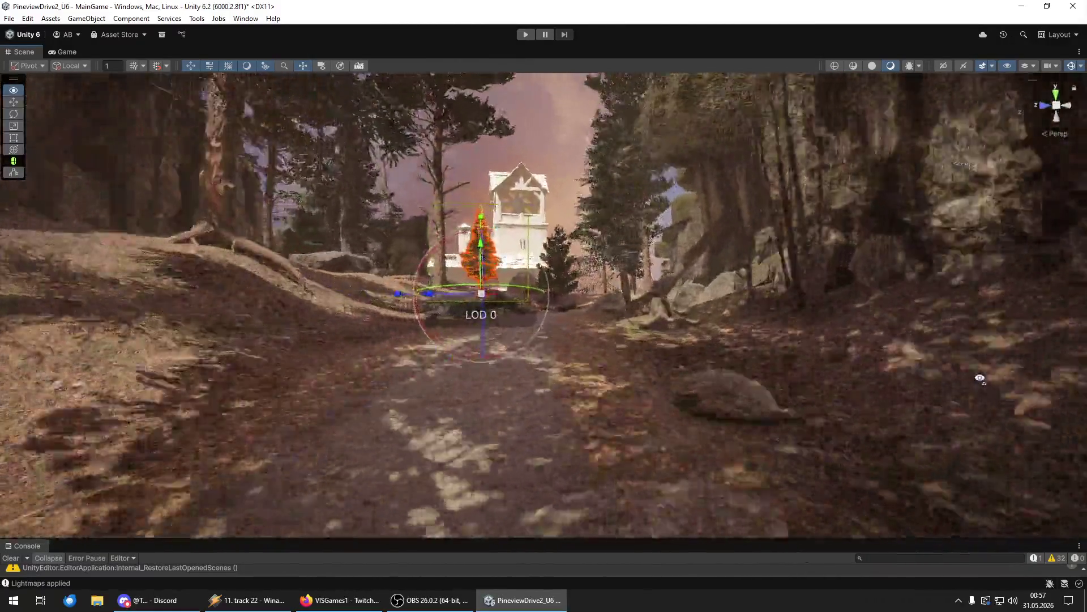
{"action": "mouse_move", "coordinate": [980, 378]}
{"action": "left_mouse_down"}
{"action": "mouse_move", "coordinate": [1046, 364]}
{"action": "mouse_move", "coordinate": [1026, 377]}
{"action": "mouse_move", "coordinate": [351, 479]}
{"action": "left_mouse_up"}
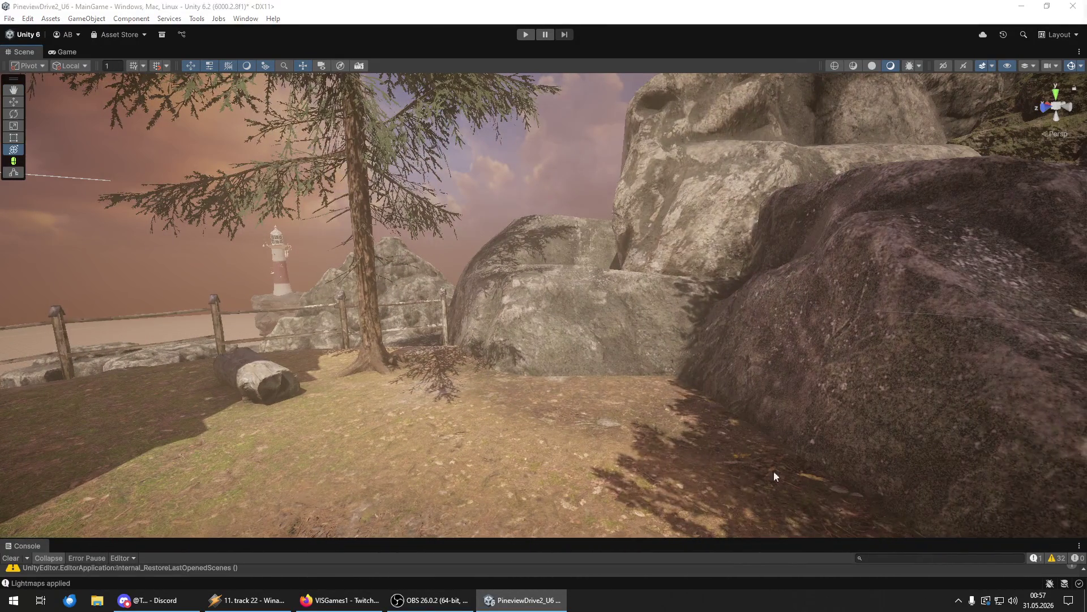
{"action": "left_click", "coordinate": [637, 429]}
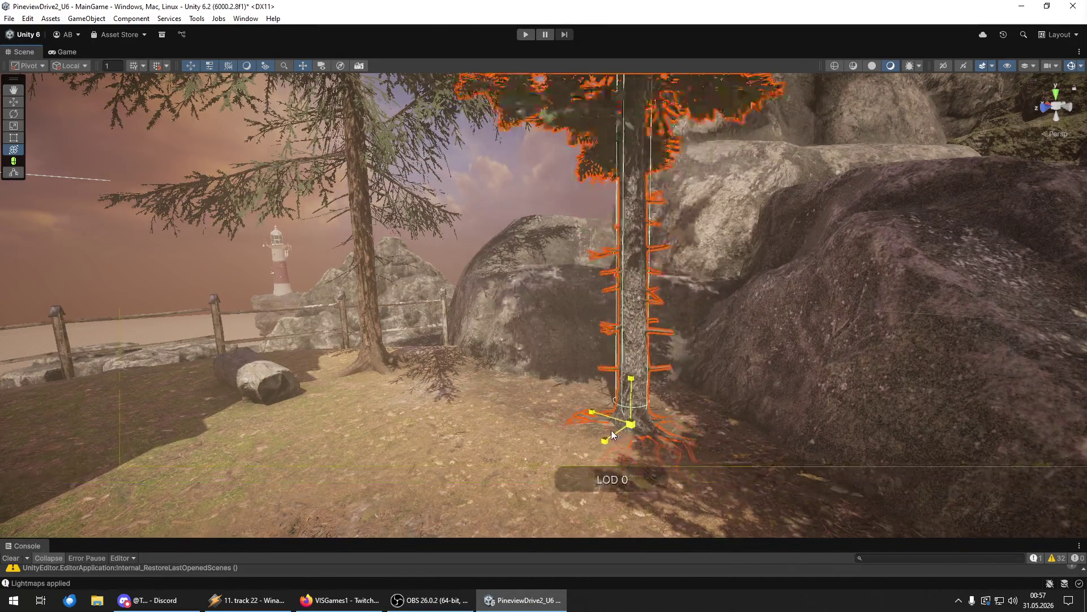
{"action": "mouse_move", "coordinate": [607, 433]}
{"action": "left_mouse_down"}
{"action": "mouse_move", "coordinate": [745, 323]}
{"action": "mouse_move", "coordinate": [669, 410]}
{"action": "left_mouse_up"}
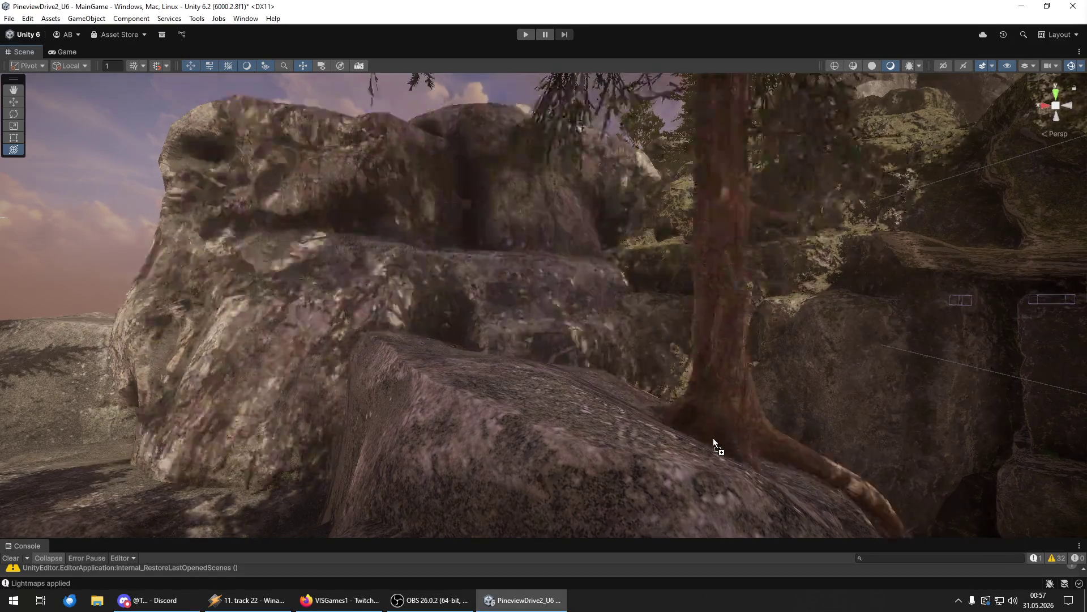
{"action": "left_click", "coordinate": [647, 401]}
{"action": "mouse_move", "coordinate": [647, 404]}
{"action": "left_mouse_down"}
{"action": "mouse_move", "coordinate": [625, 409]}
{"action": "mouse_move", "coordinate": [674, 473]}
{"action": "mouse_move", "coordinate": [525, 371]}
{"action": "mouse_move", "coordinate": [623, 363]}
{"action": "mouse_move", "coordinate": [620, 352]}
{"action": "left_mouse_up"}
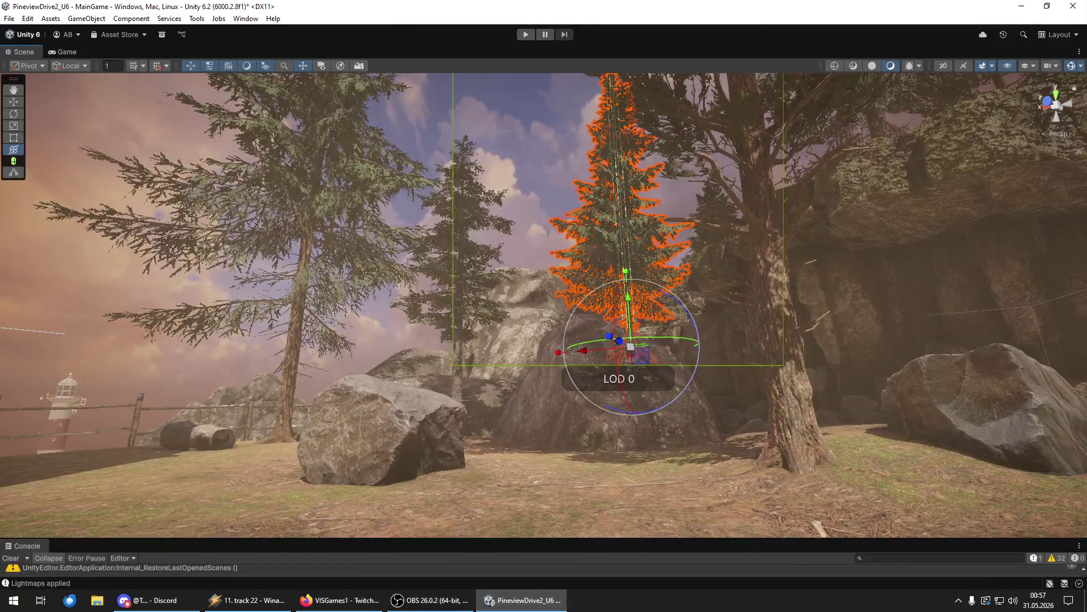
{"action": "left_click", "coordinate": [620, 351]}
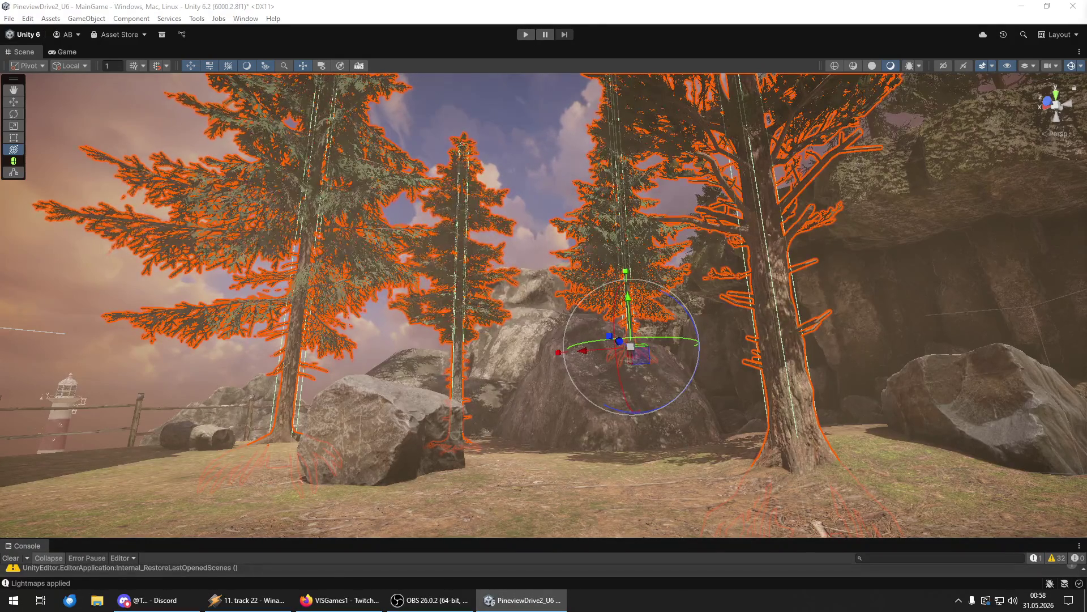
{"action": "key", "text": "s"}
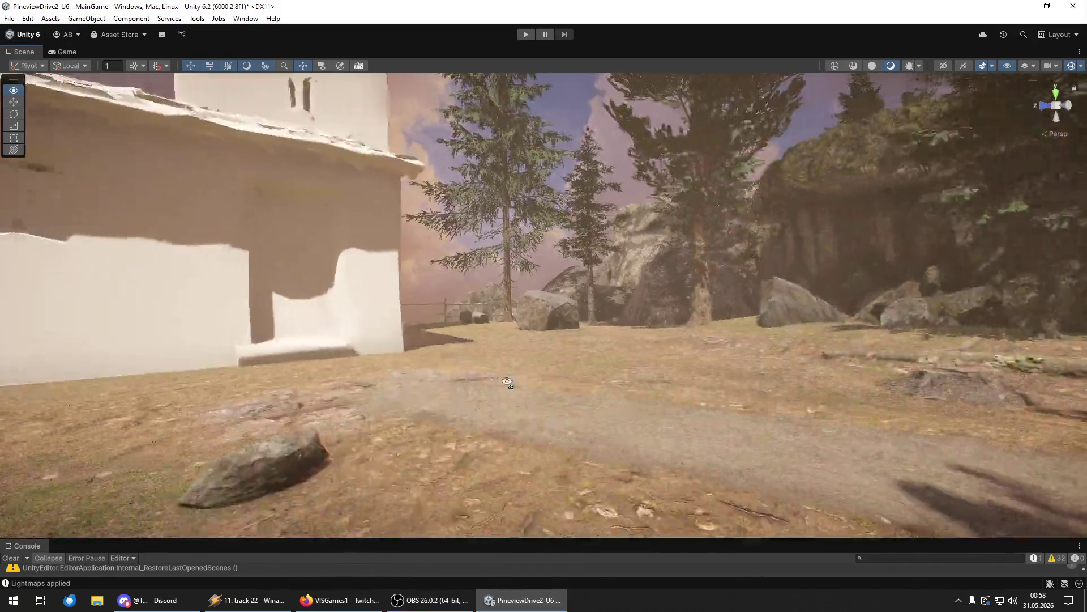
{"action": "key", "text": "w"}
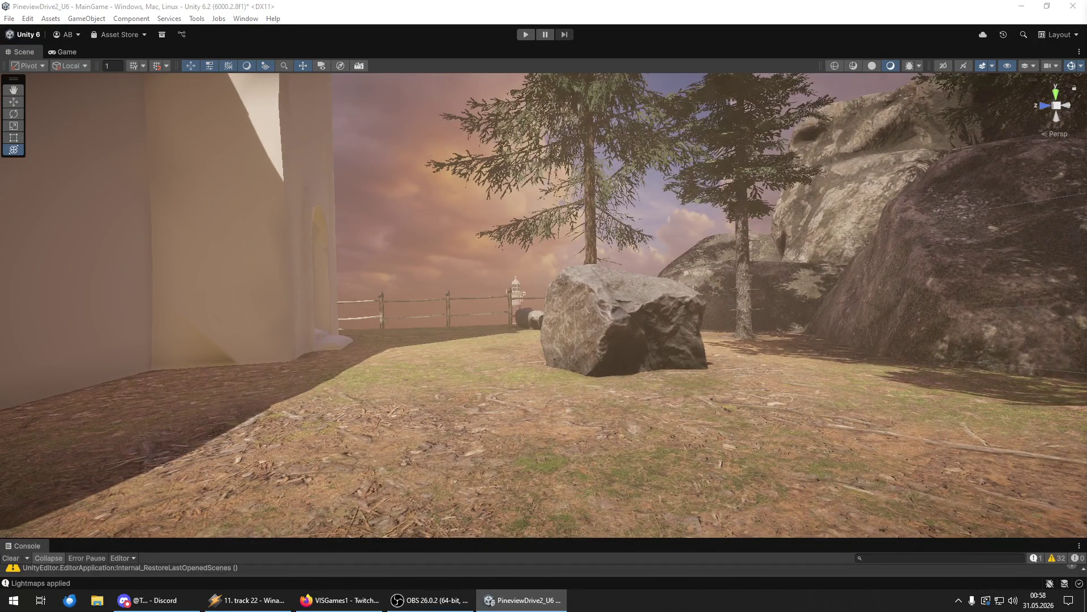
- Select the pine in front of the boulder and fly around it past the fence
{"action": "left_click", "coordinate": [702, 387]}
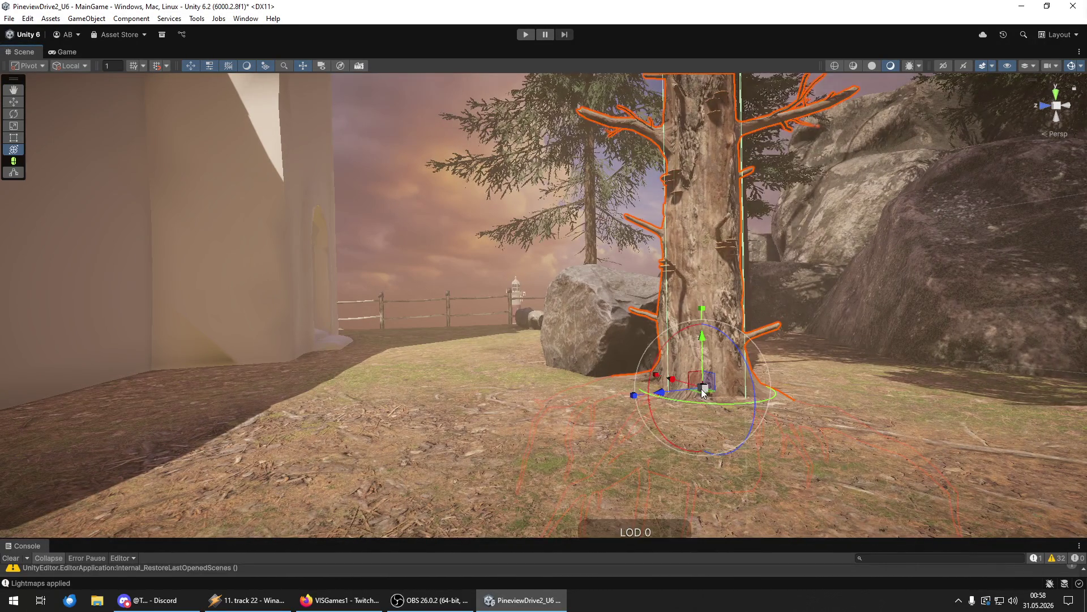
{"action": "key", "text": "w"}
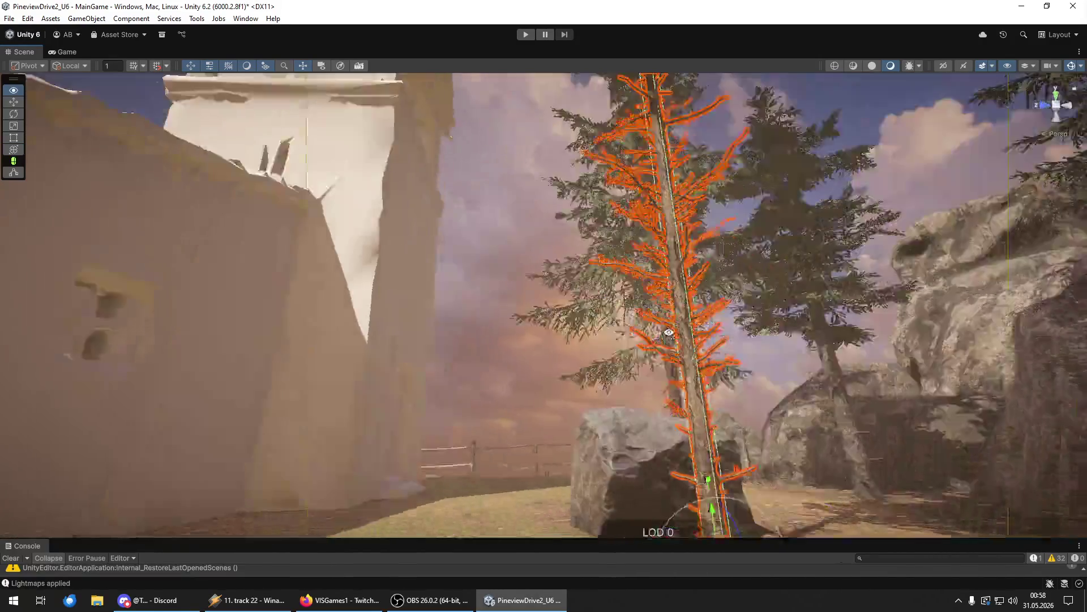
{"action": "key", "text": "w"}
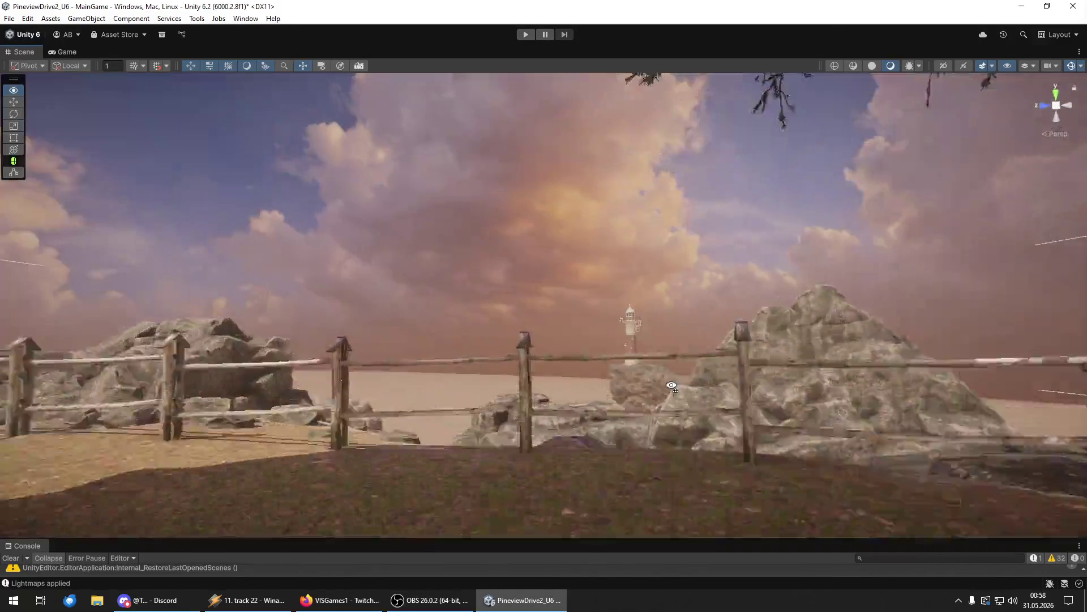
{"action": "key", "text": "w"}
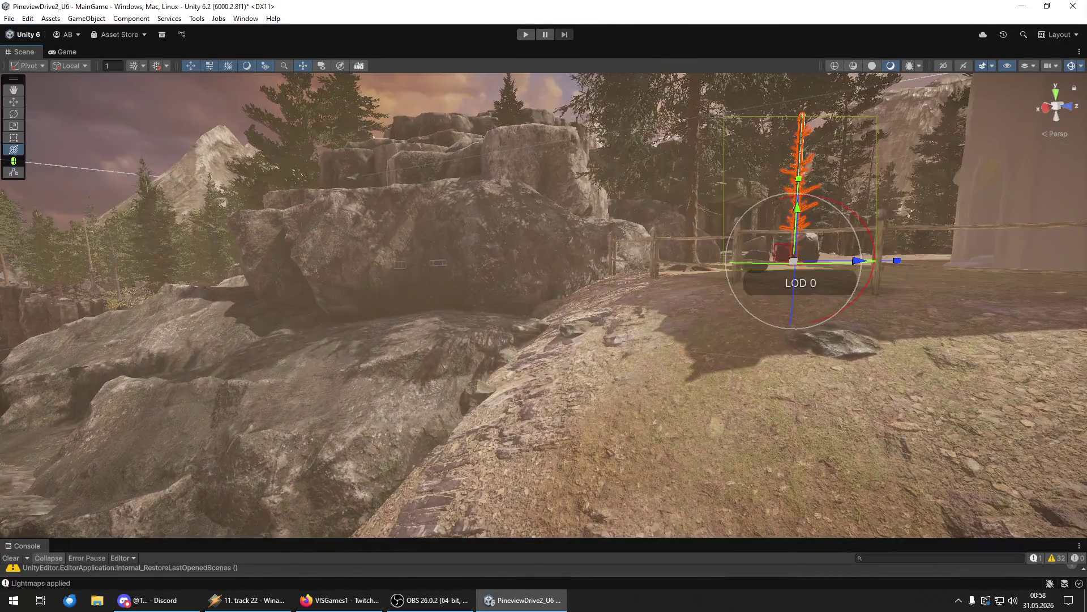
{"action": "key", "text": "w"}
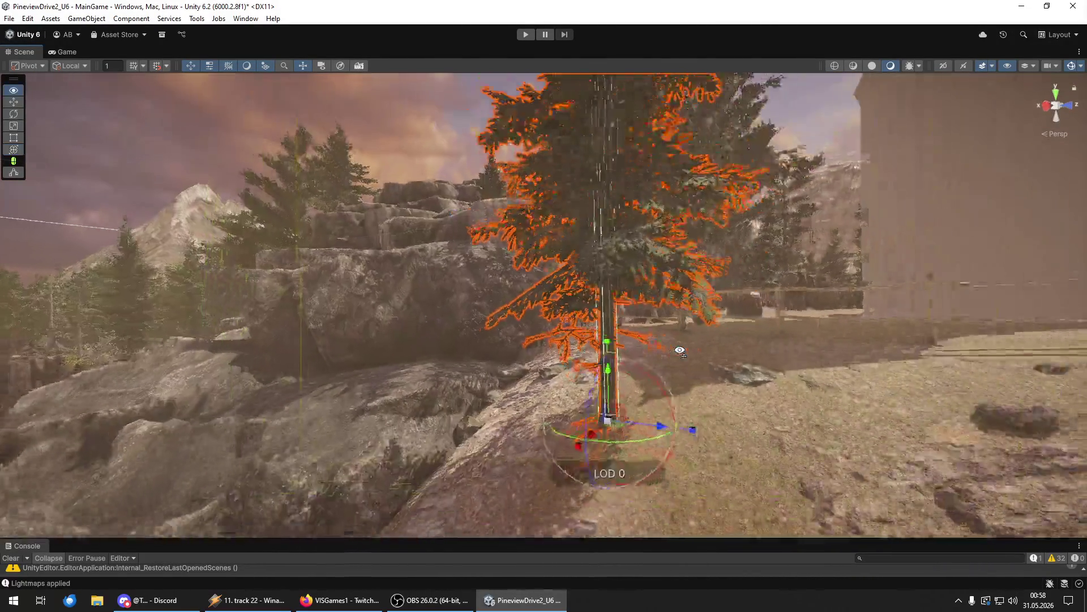
{"action": "key", "text": "s"}
{"action": "key", "text": "a"}
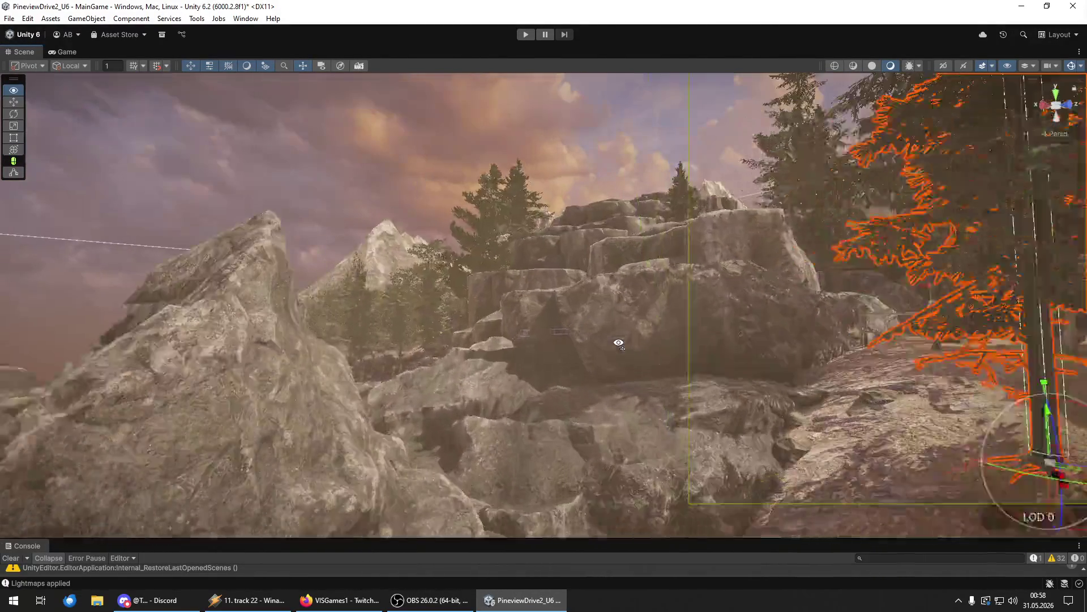
{"action": "key", "text": "w"}
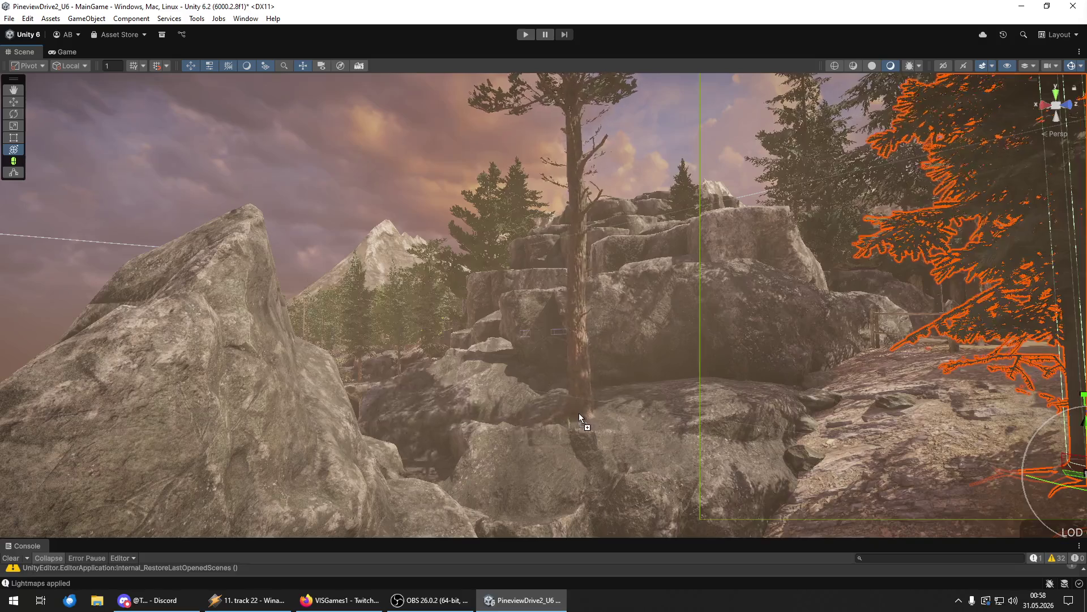
- Move the tree in front of the rocks onto the path beside them
{"action": "left_click", "coordinate": [563, 413]}
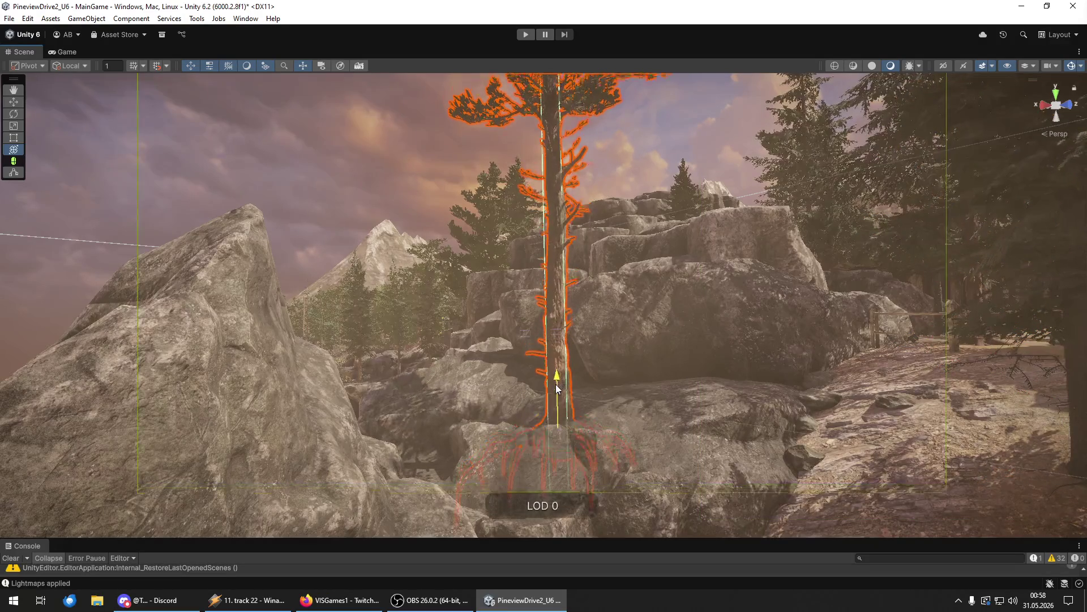
{"action": "left_click_drag", "start_coordinate": [592, 450], "coordinate": [827, 587]}
{"action": "key", "text": "f"}
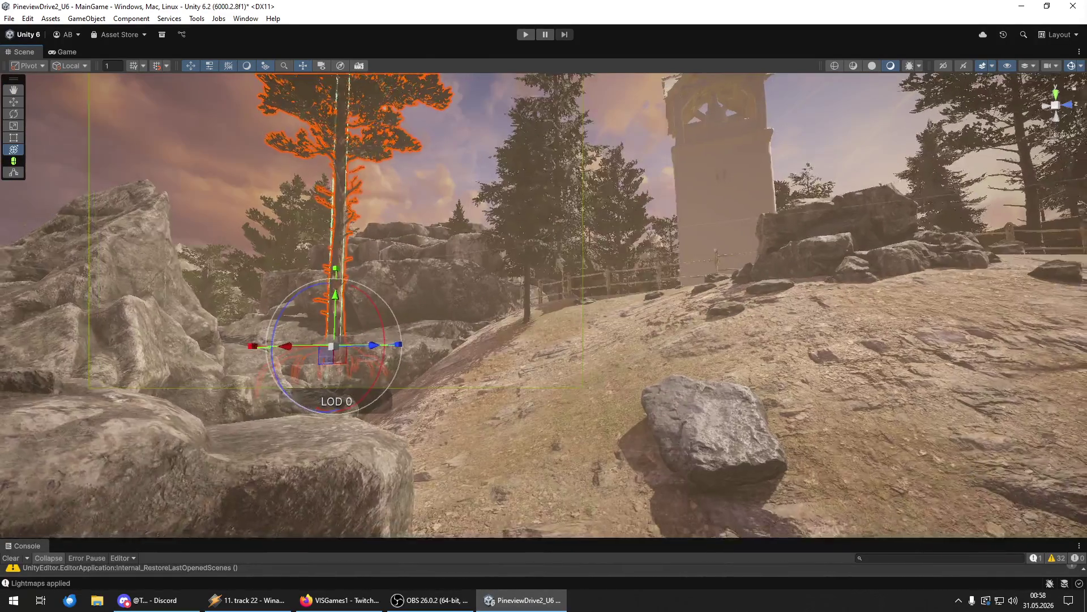
{"action": "mouse_move", "coordinate": [331, 346]}
{"action": "left_mouse_down"}
{"action": "mouse_move", "coordinate": [679, 430]}
{"action": "mouse_move", "coordinate": [787, 481]}
{"action": "mouse_move", "coordinate": [518, 454]}
{"action": "mouse_move", "coordinate": [517, 419]}
{"action": "left_mouse_up"}
{"action": "mouse_move", "coordinate": [575, 473]}
{"action": "left_mouse_down"}
{"action": "mouse_move", "coordinate": [626, 466]}
{"action": "mouse_move", "coordinate": [640, 475]}
{"action": "mouse_move", "coordinate": [754, 453]}
{"action": "left_mouse_up"}
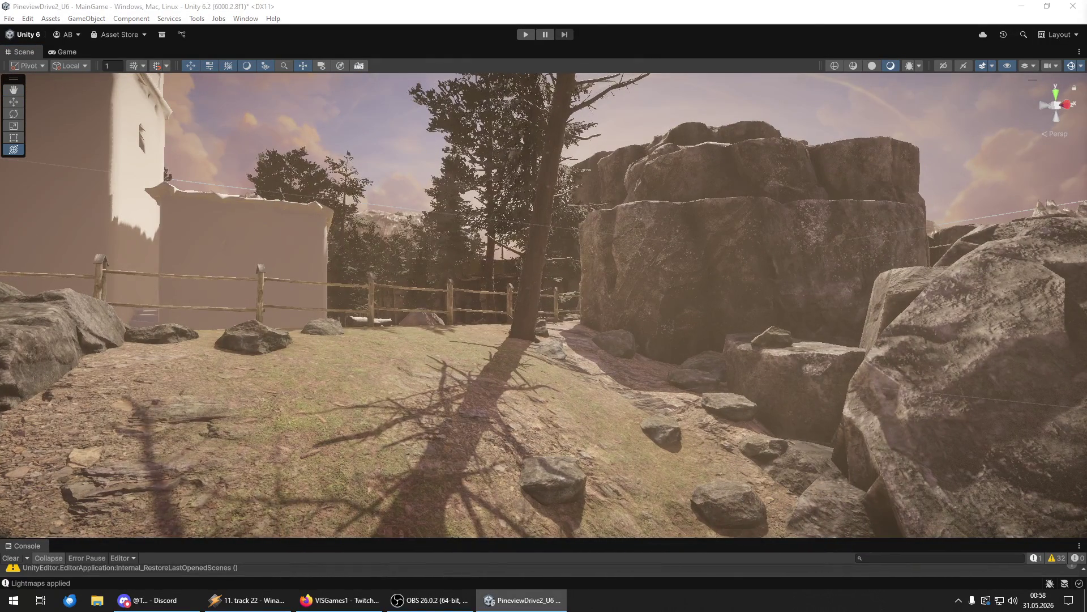
- Place a pine prefab on the rocky rise beside the dark boulder, with the white tower beyond
{"action": "mouse_move", "coordinate": [737, 430]}
{"action": "left_mouse_down"}
{"action": "mouse_move", "coordinate": [698, 411]}
{"action": "mouse_move", "coordinate": [633, 473]}
{"action": "left_mouse_up"}
{"action": "mouse_move", "coordinate": [633, 430]}
{"action": "left_mouse_down"}
{"action": "mouse_move", "coordinate": [682, 526]}
{"action": "mouse_move", "coordinate": [721, 511]}
{"action": "left_mouse_up"}
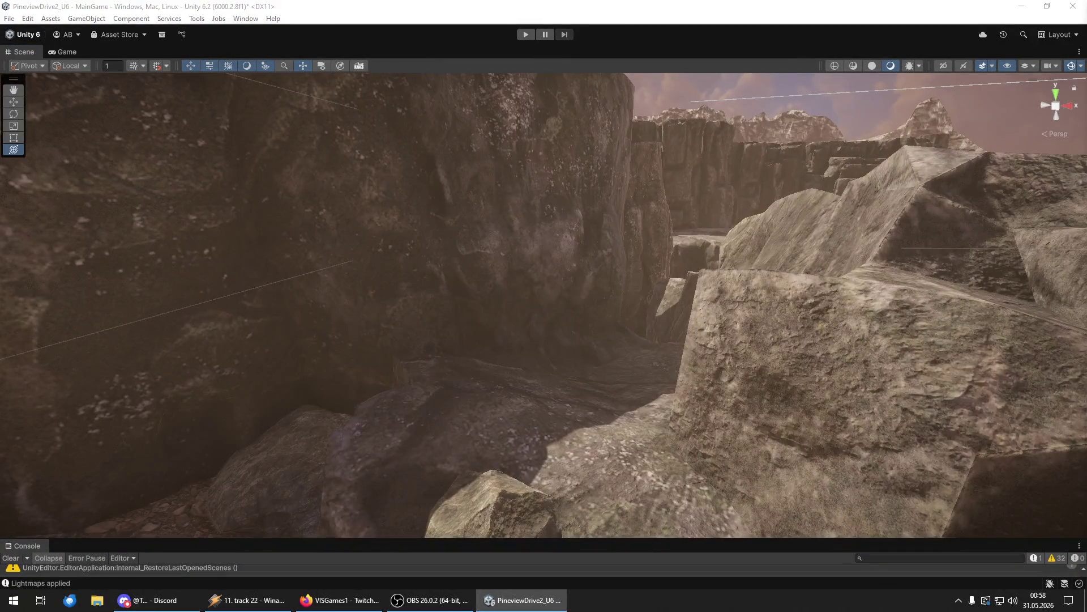
{"action": "key", "text": "f"}
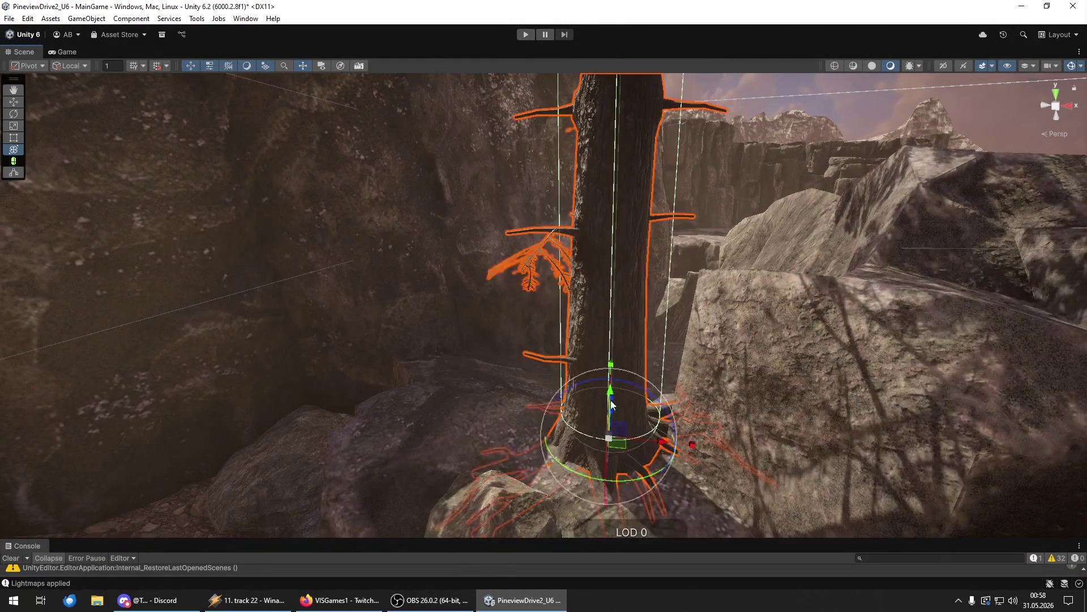
{"action": "mouse_move", "coordinate": [611, 390]}
{"action": "left_mouse_down"}
{"action": "mouse_move", "coordinate": [695, 344]}
{"action": "mouse_move", "coordinate": [759, 328]}
{"action": "mouse_move", "coordinate": [833, 375]}
{"action": "mouse_move", "coordinate": [740, 413]}
{"action": "mouse_move", "coordinate": [736, 460]}
{"action": "mouse_move", "coordinate": [714, 500]}
{"action": "left_mouse_up"}
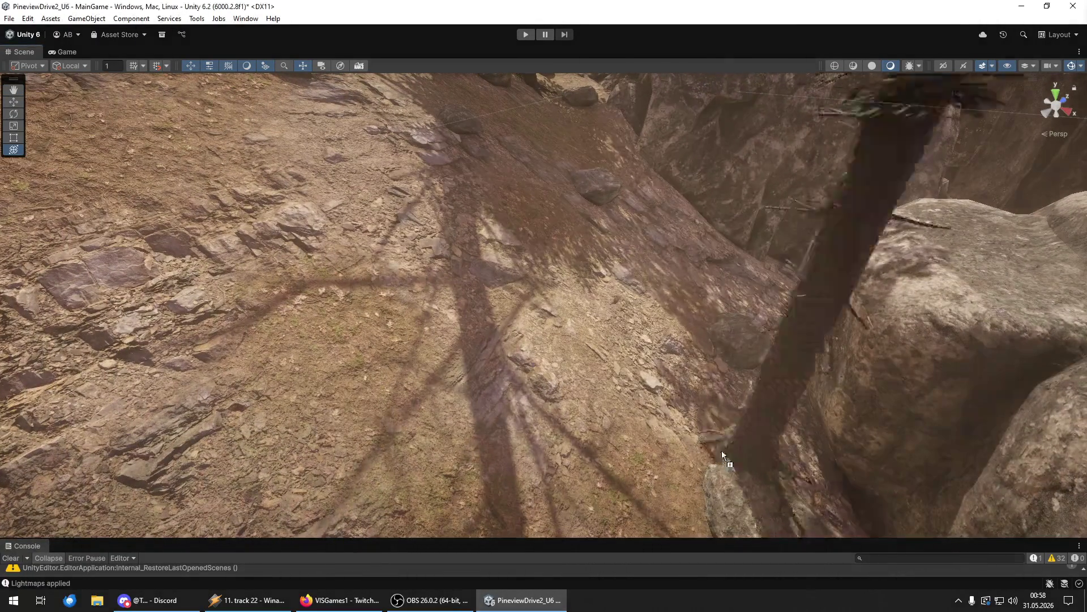
{"action": "left_click_drag", "start_coordinate": [819, 465], "coordinate": [661, 449]}
{"action": "left_click", "coordinate": [660, 449]}
{"action": "mouse_move", "coordinate": [687, 502]}
{"action": "left_mouse_down"}
{"action": "mouse_move", "coordinate": [486, 332]}
{"action": "mouse_move", "coordinate": [436, 368]}
{"action": "mouse_move", "coordinate": [413, 317]}
{"action": "mouse_move", "coordinate": [401, 319]}
{"action": "mouse_move", "coordinate": [1083, 288]}
{"action": "left_mouse_up"}
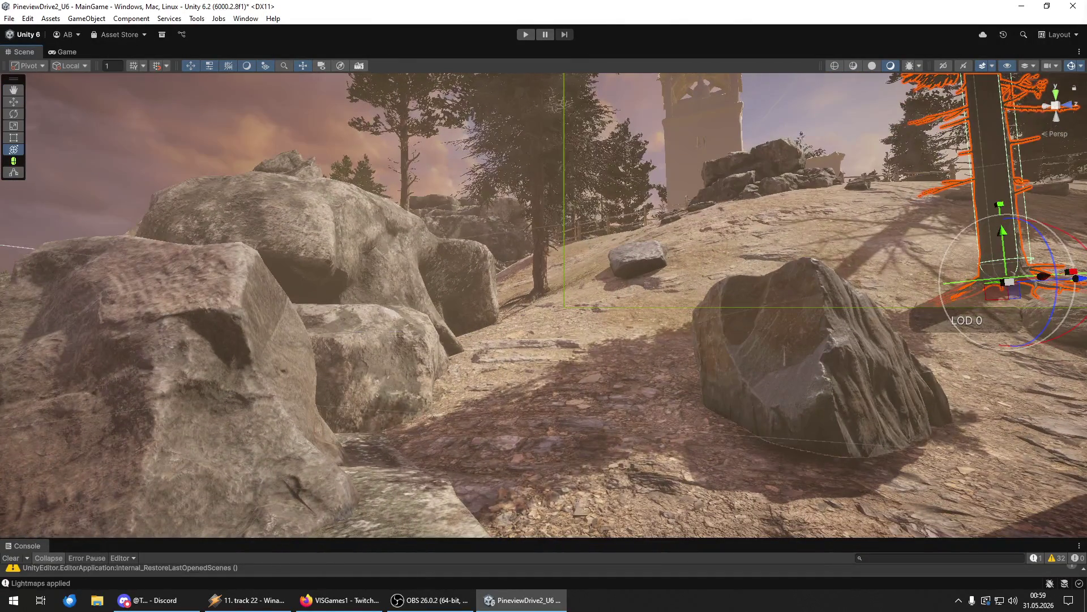
- Drop the small pine prefab on the slope between the boulders below the tower and frame it
{"action": "mouse_move", "coordinate": [1086, 317]}
{"action": "left_mouse_down"}
{"action": "mouse_move", "coordinate": [460, 409]}
{"action": "mouse_move", "coordinate": [444, 440]}
{"action": "left_mouse_up"}
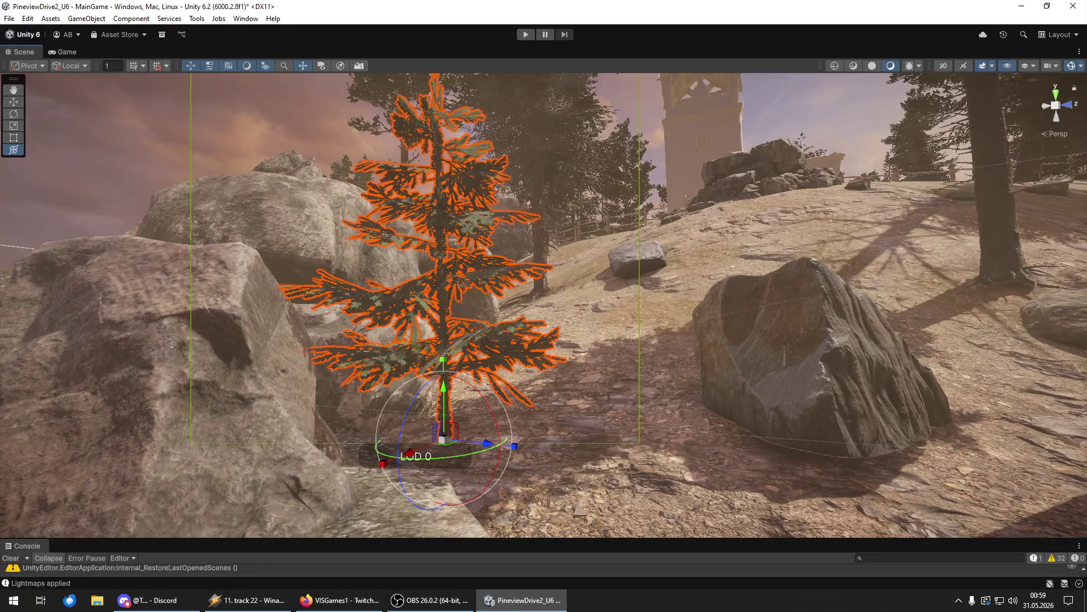
{"action": "left_click_drag", "start_coordinate": [629, 476], "coordinate": [793, 471]}
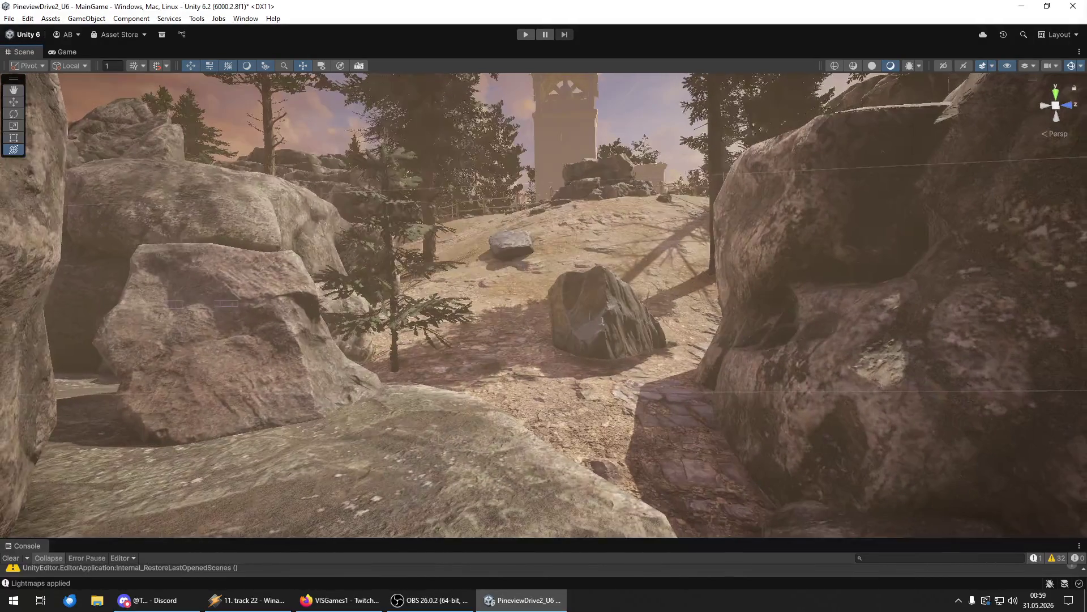
{"action": "left_click_drag", "start_coordinate": [1059, 466], "coordinate": [649, 452]}
{"action": "left_click", "coordinate": [644, 422]}
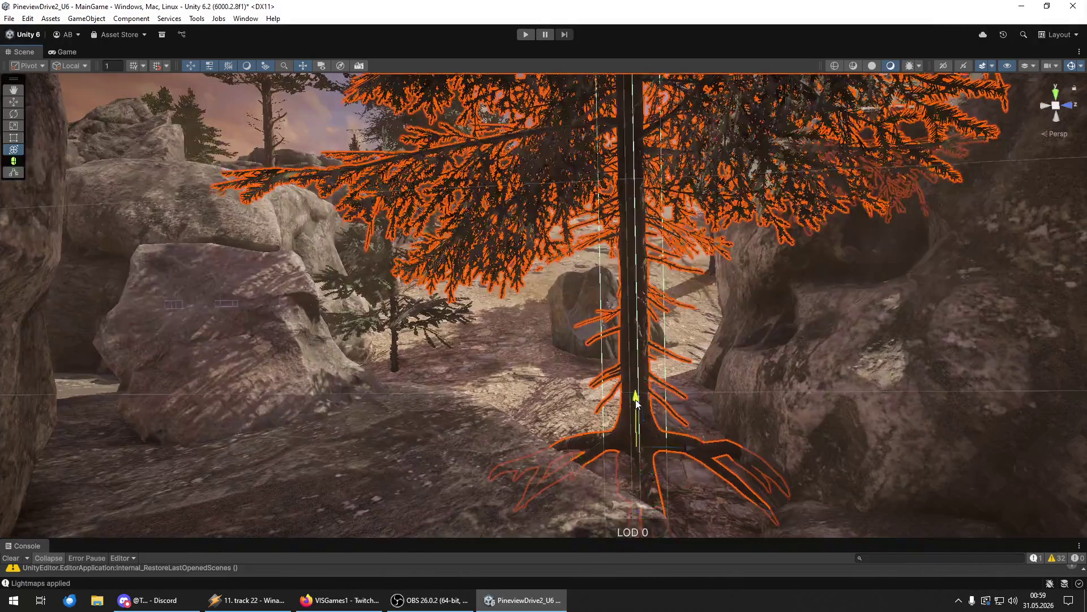
{"action": "mouse_move", "coordinate": [636, 399]}
{"action": "left_mouse_down"}
{"action": "mouse_move", "coordinate": [562, 362]}
{"action": "mouse_move", "coordinate": [584, 396]}
{"action": "left_mouse_up"}
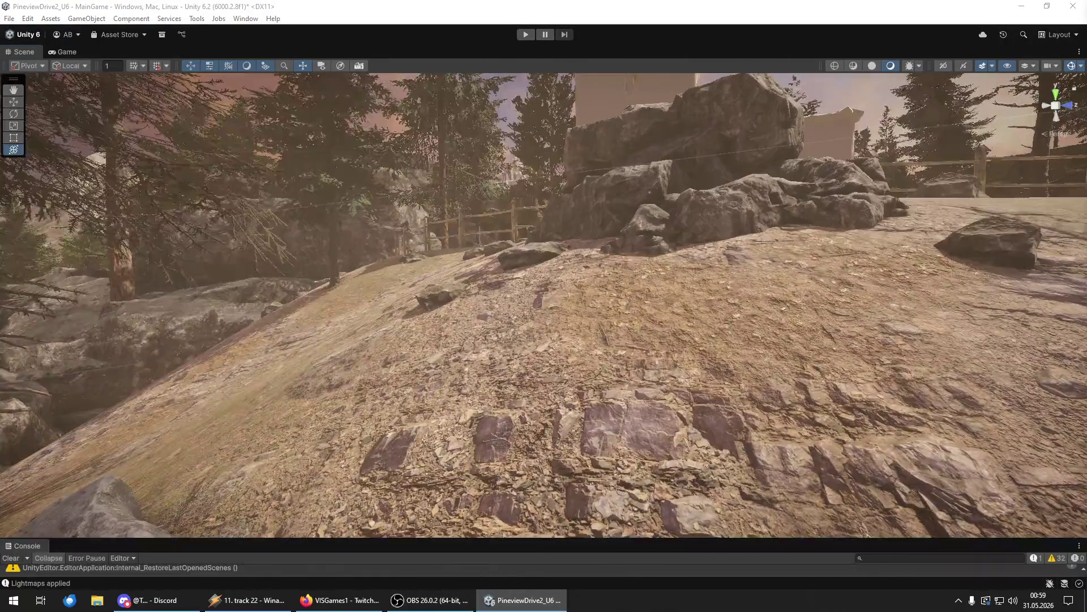
{"action": "scroll", "coordinate": [550, 385], "scroll_direction": "down", "scroll_amount": 5}
{"action": "left_click", "coordinate": [550, 385]}
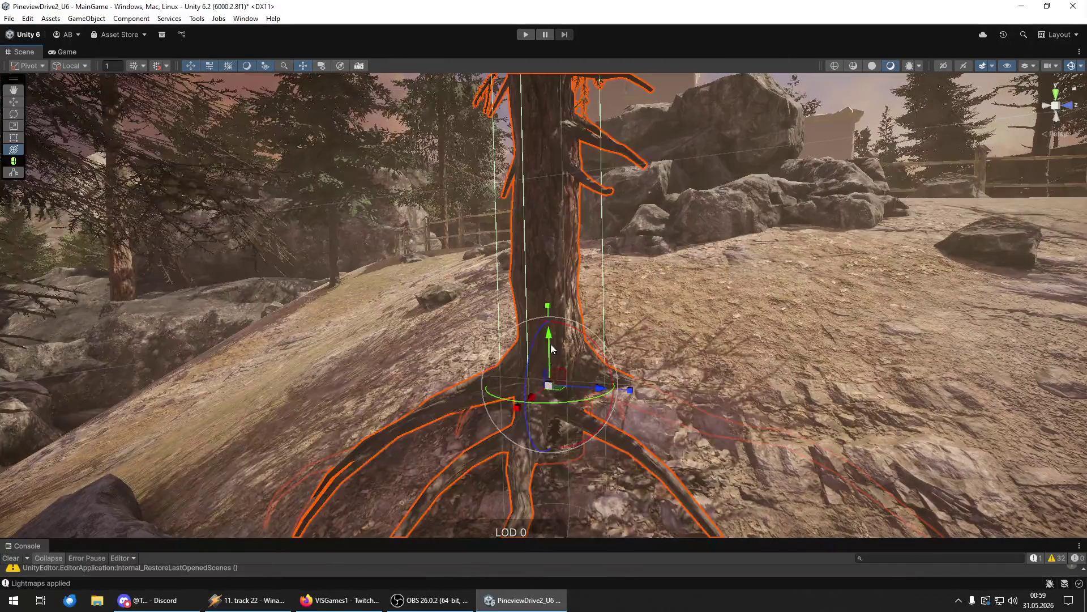
{"action": "scroll", "coordinate": [535, 401], "scroll_direction": "down", "scroll_amount": 5}
{"action": "mouse_move", "coordinate": [536, 402]}
{"action": "left_mouse_down"}
{"action": "mouse_move", "coordinate": [660, 346]}
{"action": "mouse_move", "coordinate": [273, 398]}
{"action": "mouse_move", "coordinate": [971, 449]}
{"action": "mouse_move", "coordinate": [878, 352]}
{"action": "mouse_move", "coordinate": [795, 416]}
{"action": "left_mouse_up"}
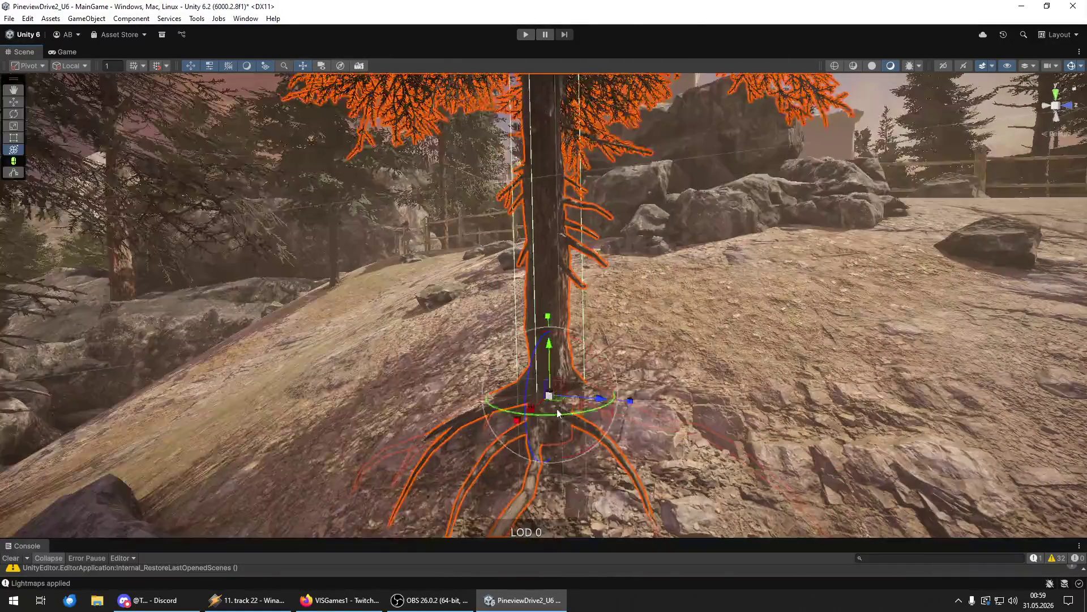
{"action": "key", "text": "f"}
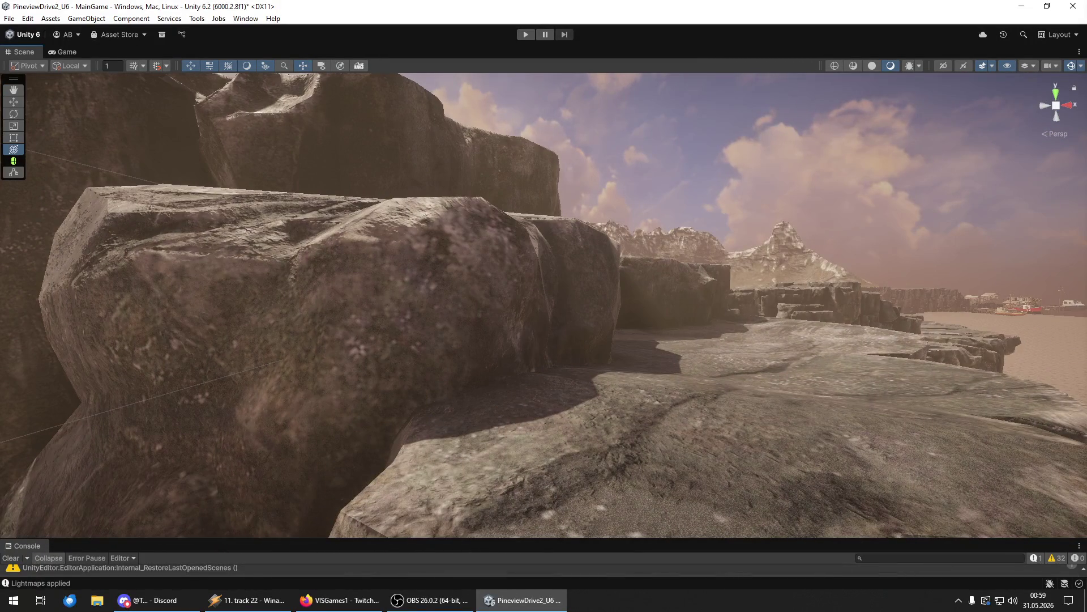
- Place a larger pine in the shaded clearing beside the white farmhouse, behind the fallen log
{"action": "mouse_move", "coordinate": [750, 393]}
{"action": "left_mouse_down"}
{"action": "mouse_move", "coordinate": [770, 389]}
{"action": "mouse_move", "coordinate": [741, 404]}
{"action": "mouse_move", "coordinate": [584, 366]}
{"action": "mouse_move", "coordinate": [417, 487]}
{"action": "mouse_move", "coordinate": [620, 415]}
{"action": "mouse_move", "coordinate": [791, 400]}
{"action": "left_mouse_up"}
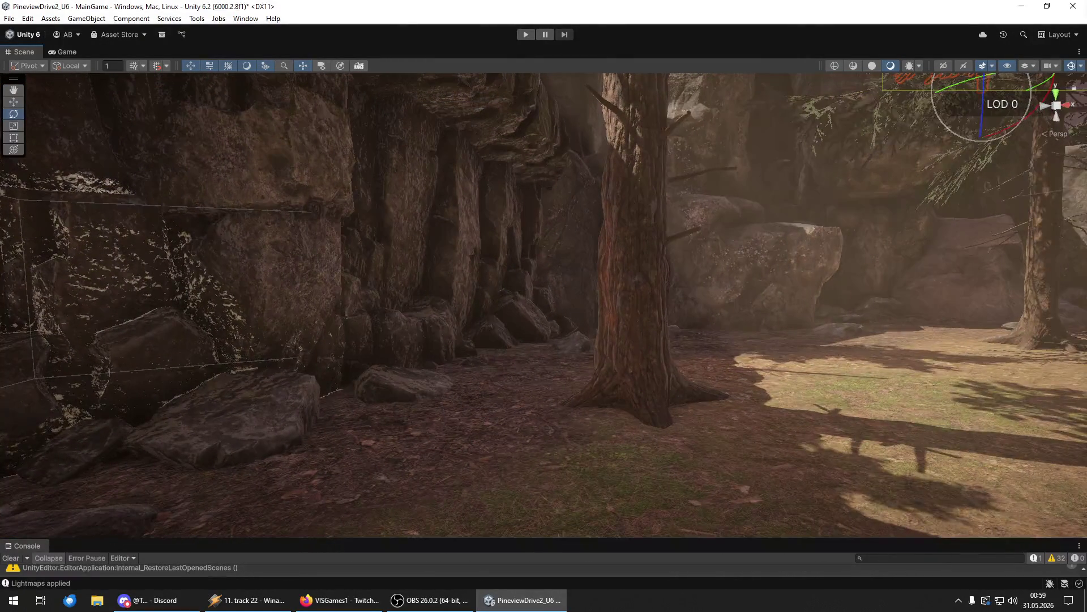
{"action": "mouse_move", "coordinate": [411, 466]}
{"action": "left_mouse_down"}
{"action": "mouse_move", "coordinate": [662, 423]}
{"action": "mouse_move", "coordinate": [767, 377]}
{"action": "mouse_move", "coordinate": [766, 352]}
{"action": "left_mouse_up"}
{"action": "key", "text": "f"}
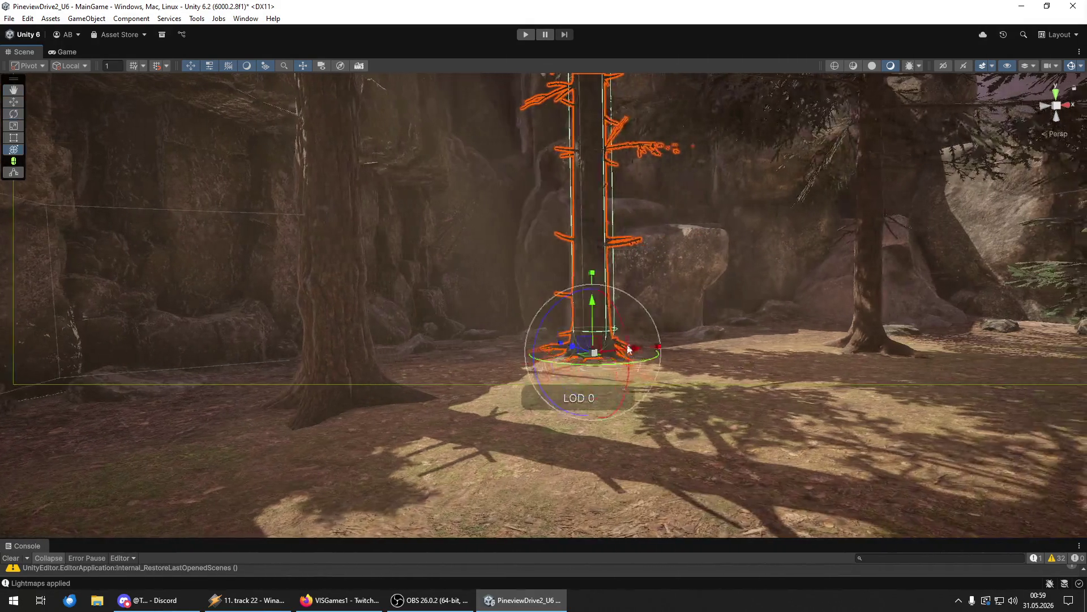
{"action": "key", "text": "e"}
{"action": "key", "text": "w"}
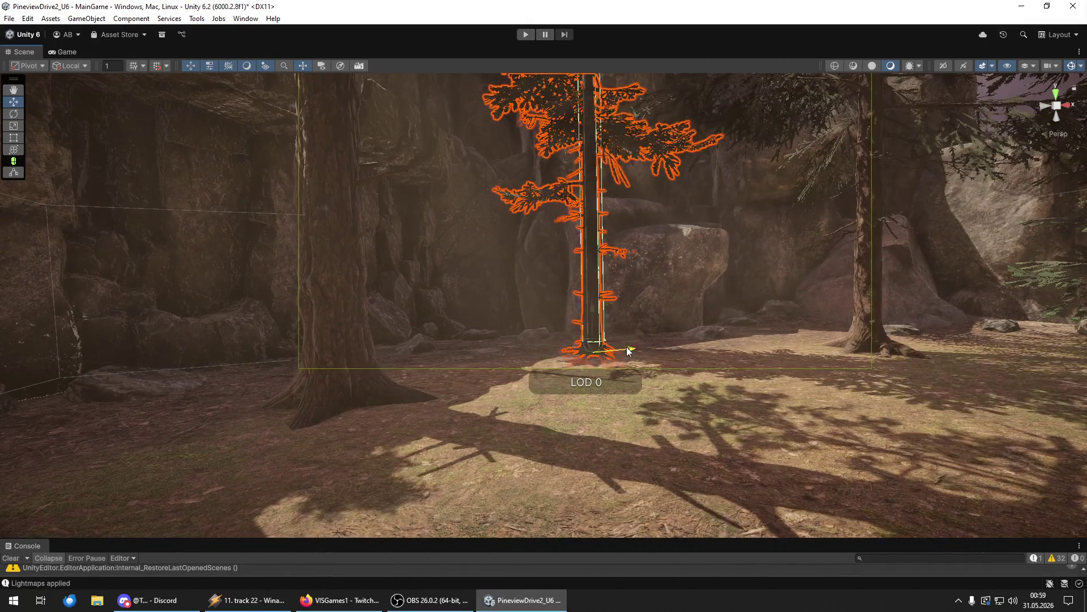
{"action": "key", "text": "e"}
{"action": "mouse_move", "coordinate": [746, 361]}
{"action": "left_mouse_down"}
{"action": "mouse_move", "coordinate": [670, 426]}
{"action": "mouse_move", "coordinate": [844, 444]}
{"action": "mouse_move", "coordinate": [824, 417]}
{"action": "mouse_move", "coordinate": [980, 422]}
{"action": "left_mouse_up"}
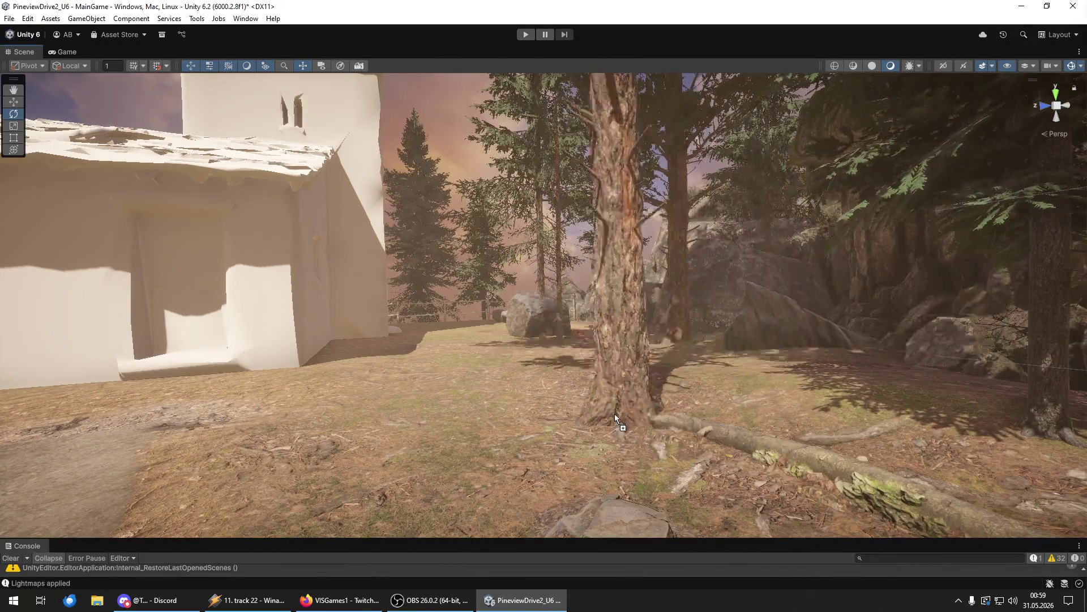
- Plant a pine next to the white chapel and orbit around it beneath the cliff
{"action": "left_click_drag", "start_coordinate": [644, 420], "coordinate": [580, 406]}
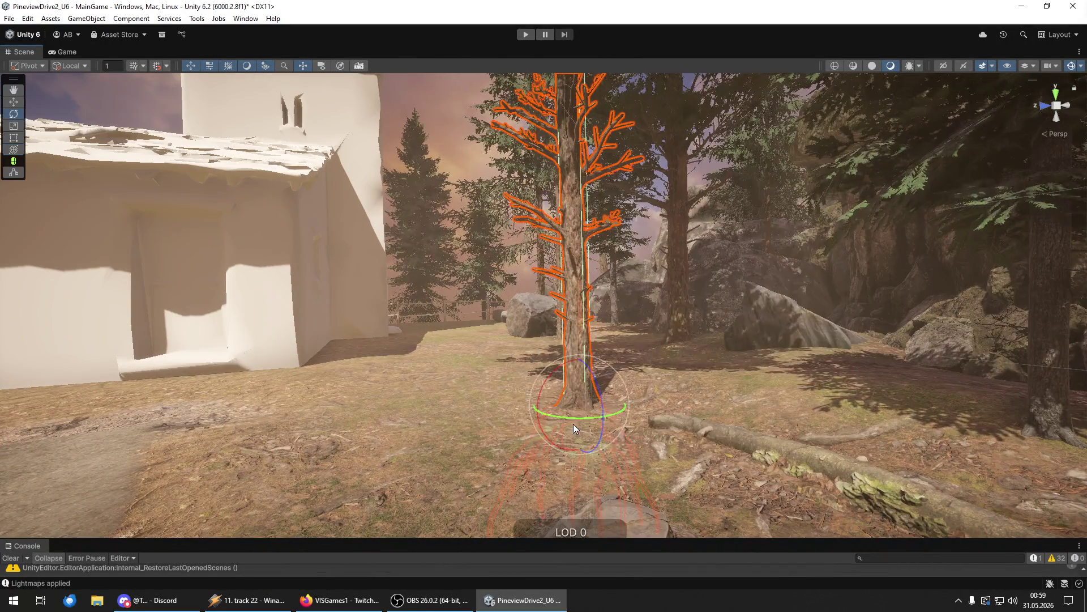
{"action": "key", "text": "w"}
{"action": "mouse_move", "coordinate": [544, 385]}
{"action": "left_mouse_down"}
{"action": "mouse_move", "coordinate": [524, 383]}
{"action": "mouse_move", "coordinate": [582, 329]}
{"action": "left_mouse_up"}
{"action": "mouse_move", "coordinate": [492, 333]}
{"action": "left_mouse_down"}
{"action": "mouse_move", "coordinate": [514, 325]}
{"action": "mouse_move", "coordinate": [531, 393]}
{"action": "mouse_move", "coordinate": [549, 327]}
{"action": "mouse_move", "coordinate": [697, 330]}
{"action": "mouse_move", "coordinate": [140, 359]}
{"action": "left_mouse_up"}
{"action": "scroll", "coordinate": [140, 360], "scroll_direction": "up", "scroll_amount": 5}
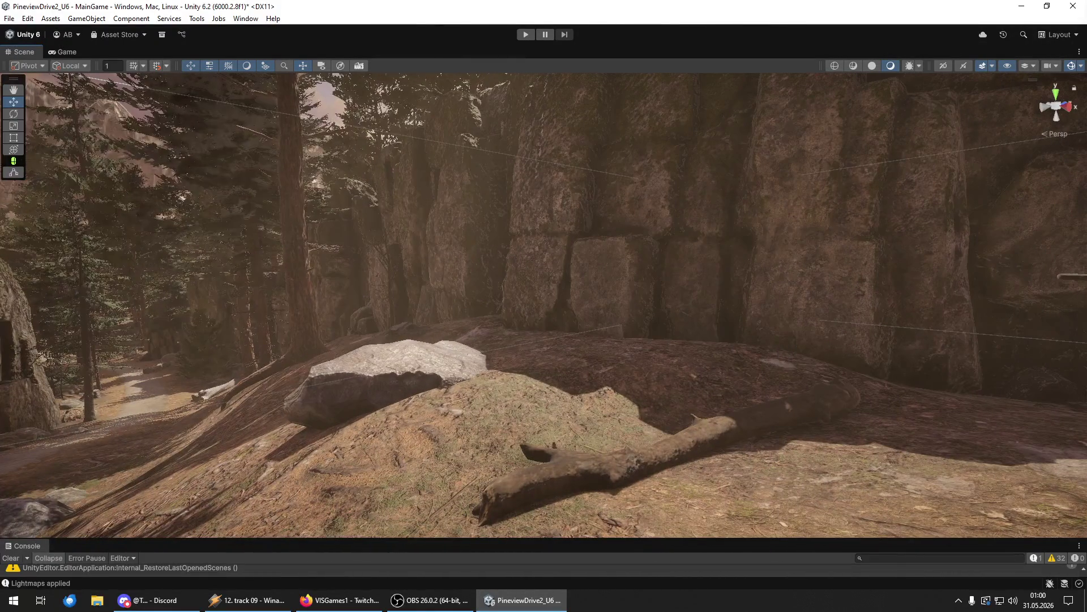
- Select the foreground pine and rotate it slightly
{"action": "scroll", "coordinate": [650, 438], "scroll_direction": "down", "scroll_amount": 3}
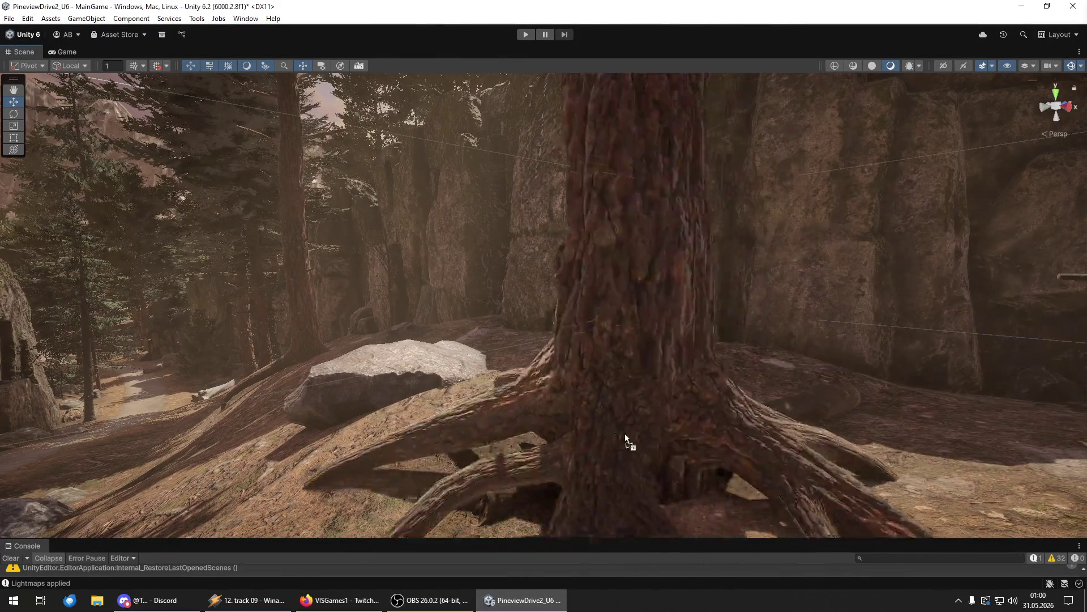
{"action": "left_click", "coordinate": [580, 393]}
{"action": "key", "text": "e"}
{"action": "left_click_drag", "start_coordinate": [569, 399], "coordinate": [562, 403]}
{"action": "key", "text": "w"}
{"action": "mouse_move", "coordinate": [581, 368]}
{"action": "left_mouse_down"}
{"action": "mouse_move", "coordinate": [631, 410]}
{"action": "mouse_move", "coordinate": [633, 440]}
{"action": "left_mouse_up"}
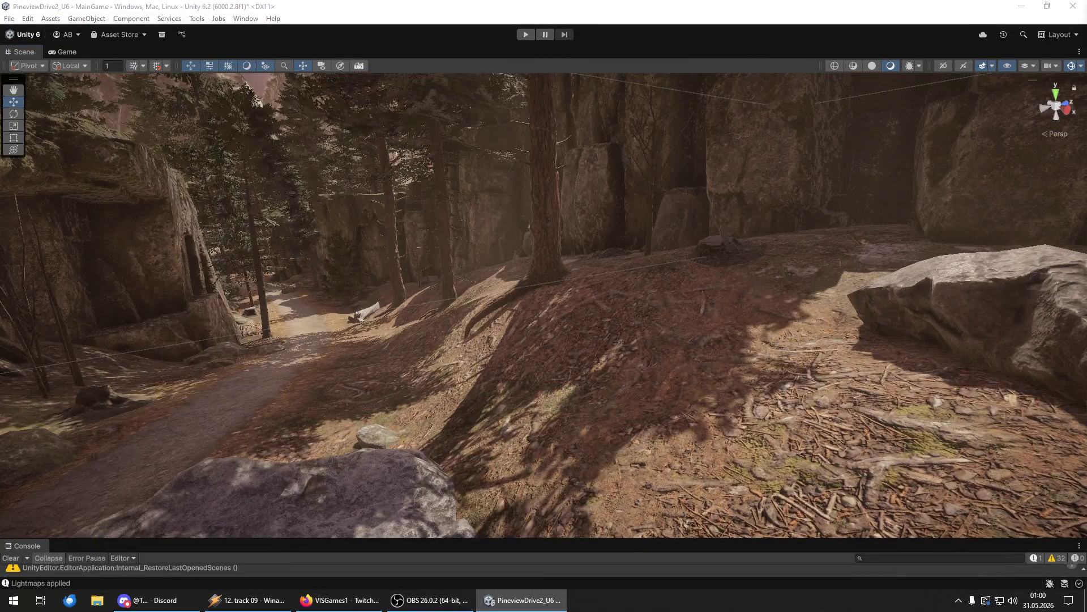
- Drop a large pine on the slope right of the path and frame it
{"action": "mouse_move", "coordinate": [633, 439]}
{"action": "left_mouse_down"}
{"action": "mouse_move", "coordinate": [721, 432]}
{"action": "mouse_move", "coordinate": [720, 322]}
{"action": "left_mouse_up"}
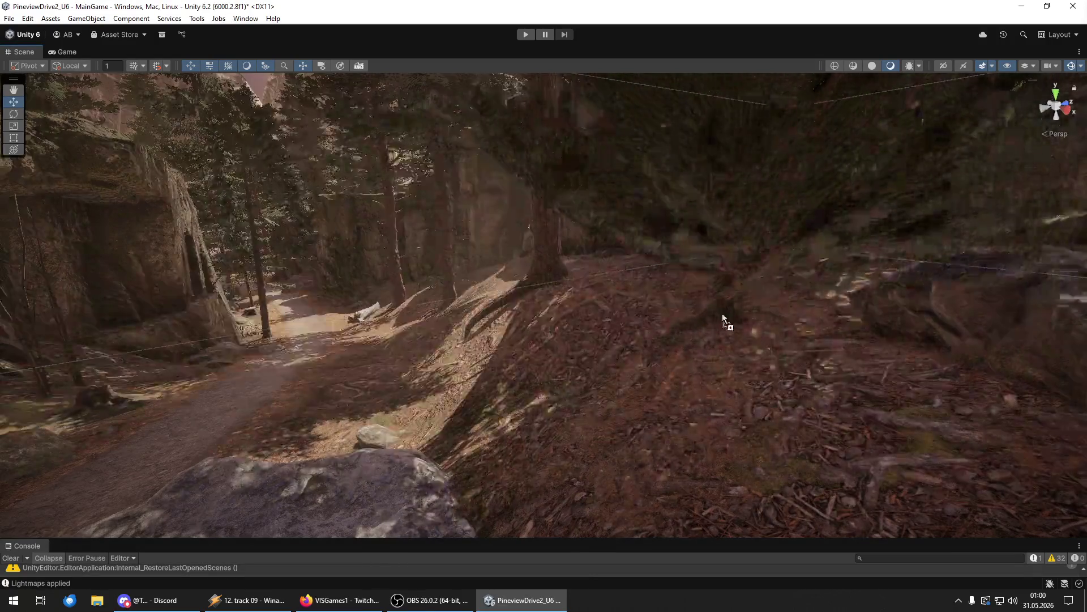
{"action": "left_click_drag", "start_coordinate": [736, 280], "coordinate": [842, 280]}
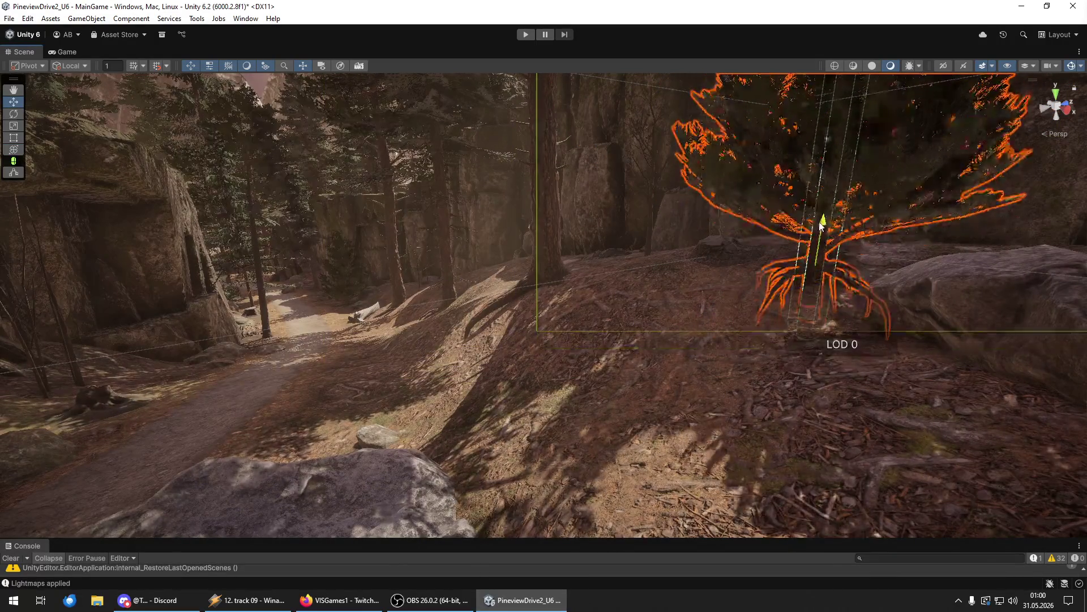
{"action": "key", "text": "f"}
{"action": "mouse_move", "coordinate": [818, 243]}
{"action": "left_mouse_down"}
{"action": "mouse_move", "coordinate": [997, 310]}
{"action": "mouse_move", "coordinate": [878, 317]}
{"action": "mouse_move", "coordinate": [667, 474]}
{"action": "mouse_move", "coordinate": [663, 382]}
{"action": "mouse_move", "coordinate": [719, 346]}
{"action": "mouse_move", "coordinate": [889, 311]}
{"action": "mouse_move", "coordinate": [1019, 340]}
{"action": "mouse_move", "coordinate": [188, 391]}
{"action": "mouse_move", "coordinate": [233, 396]}
{"action": "mouse_move", "coordinate": [373, 376]}
{"action": "left_mouse_up"}
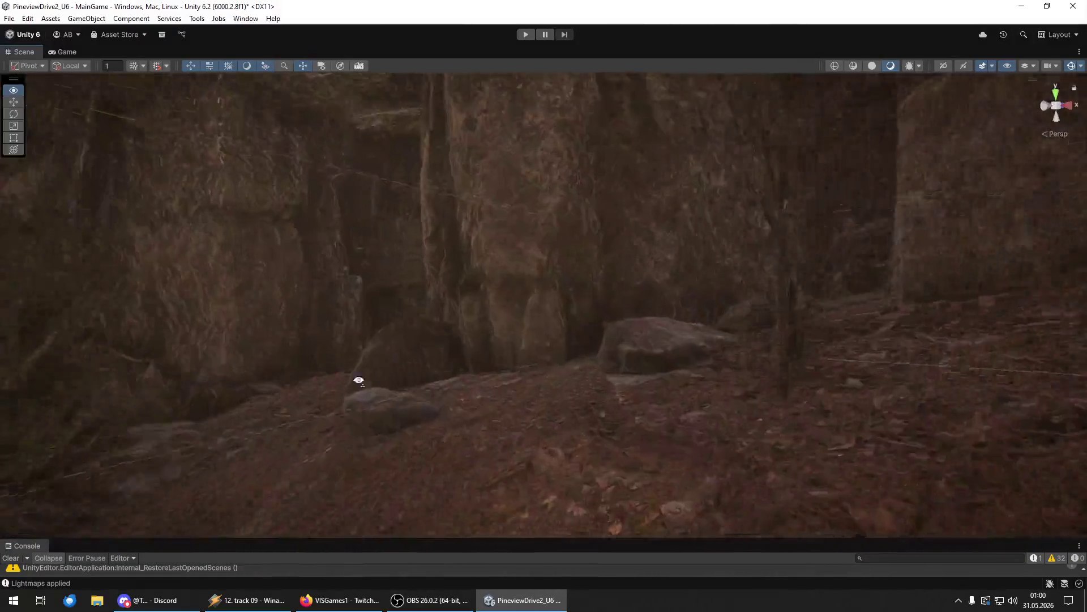
- Move a young pine into the rocky canyon nook beside the large pale boulder
{"action": "left_click_drag", "start_coordinate": [114, 389], "coordinate": [963, 364]}
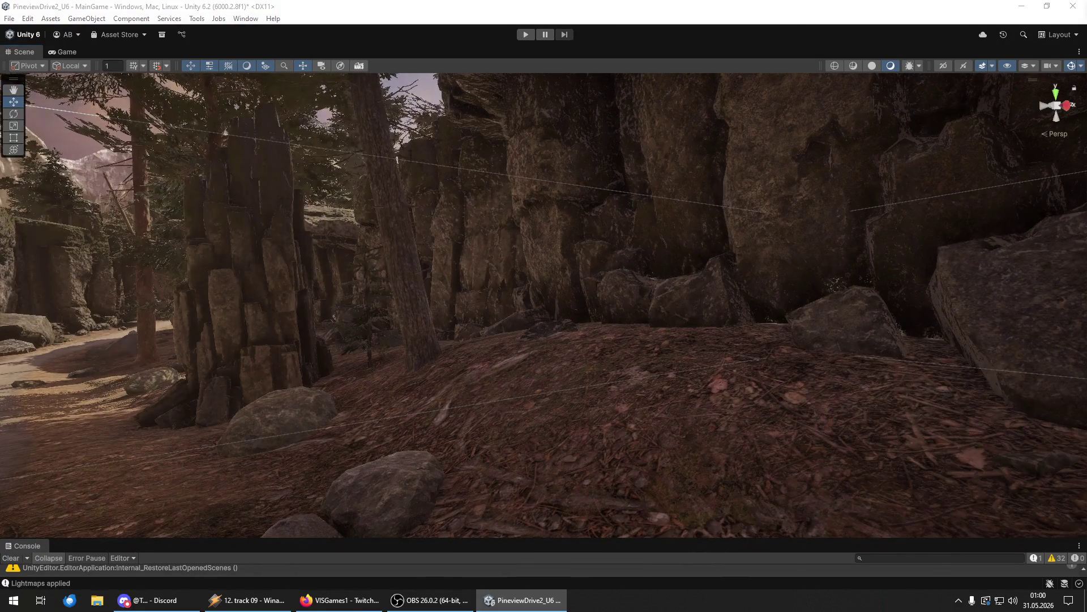
{"action": "mouse_move", "coordinate": [641, 392]}
{"action": "left_mouse_down"}
{"action": "mouse_move", "coordinate": [630, 374]}
{"action": "mouse_move", "coordinate": [661, 355]}
{"action": "mouse_move", "coordinate": [648, 365]}
{"action": "mouse_move", "coordinate": [659, 338]}
{"action": "mouse_move", "coordinate": [643, 298]}
{"action": "mouse_move", "coordinate": [612, 323]}
{"action": "mouse_move", "coordinate": [624, 260]}
{"action": "mouse_move", "coordinate": [734, 338]}
{"action": "left_mouse_up"}
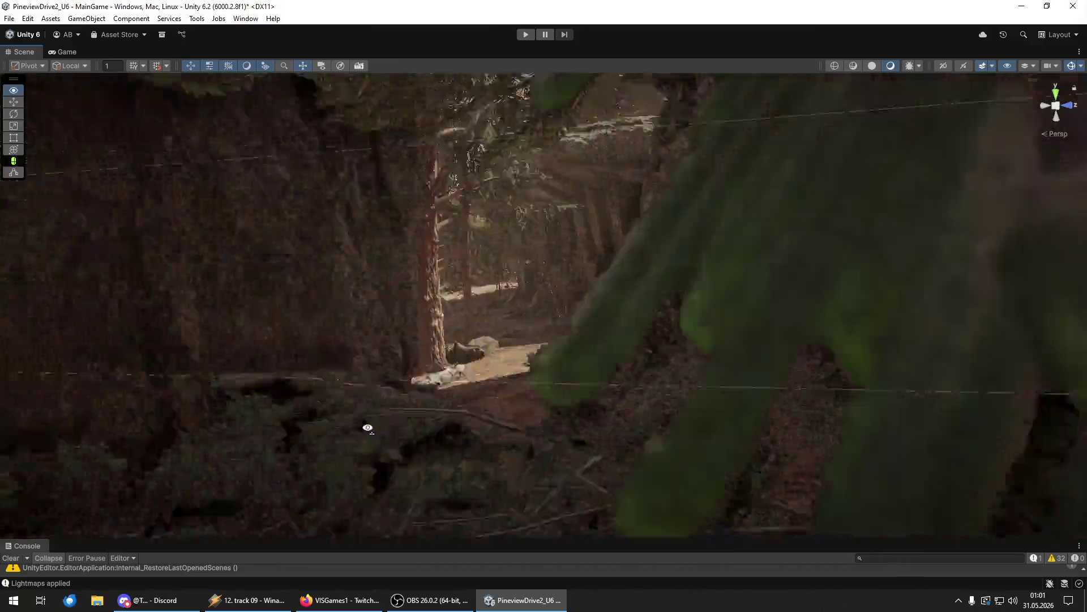
{"action": "mouse_move", "coordinate": [368, 429]}
{"action": "left_mouse_down"}
{"action": "mouse_move", "coordinate": [323, 405]}
{"action": "mouse_move", "coordinate": [998, 423]}
{"action": "mouse_move", "coordinate": [708, 399]}
{"action": "mouse_move", "coordinate": [712, 418]}
{"action": "mouse_move", "coordinate": [407, 406]}
{"action": "mouse_move", "coordinate": [523, 398]}
{"action": "mouse_move", "coordinate": [657, 409]}
{"action": "left_mouse_up"}
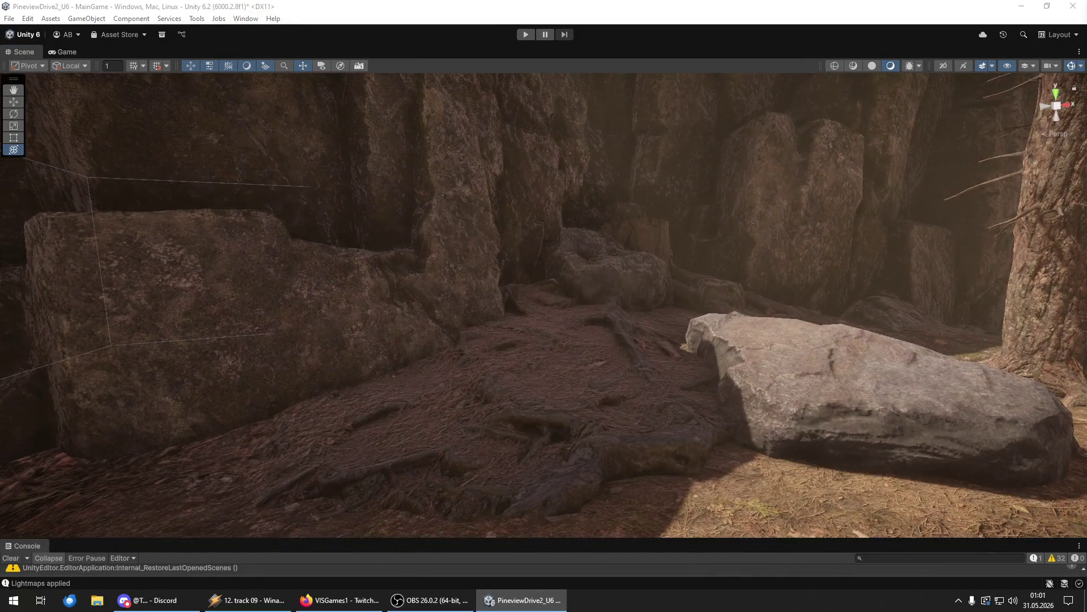
{"action": "scroll", "coordinate": [566, 415], "scroll_direction": "down", "scroll_amount": 3}
- Tilt the selected young pine by the canyon path with the rotate gizmo
{"action": "key", "text": "e"}
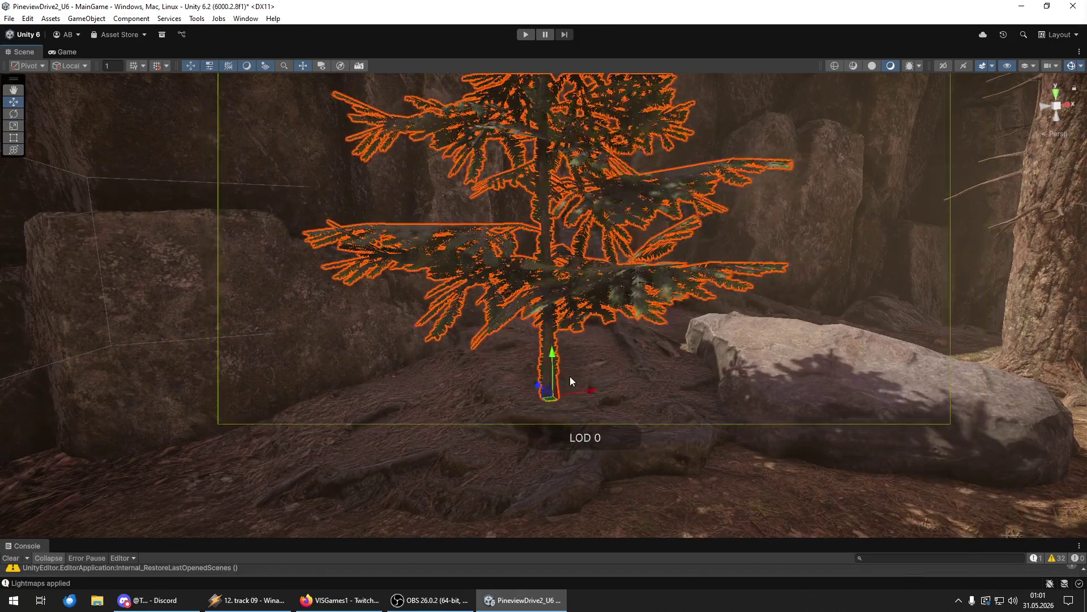
{"action": "left_click_drag", "start_coordinate": [566, 385], "coordinate": [554, 364]}
{"action": "key", "text": "y"}
{"action": "scroll", "coordinate": [559, 366], "scroll_direction": "down", "scroll_amount": 10}
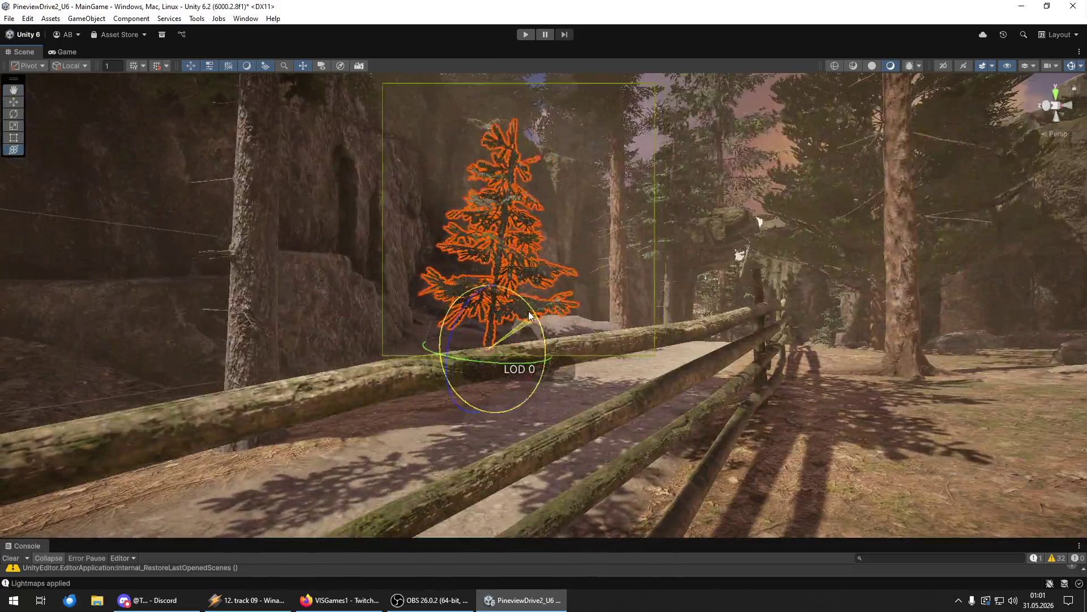
{"action": "mouse_move", "coordinate": [530, 316]}
{"action": "left_mouse_down"}
{"action": "mouse_move", "coordinate": [844, 357]}
{"action": "mouse_move", "coordinate": [792, 369]}
{"action": "mouse_move", "coordinate": [917, 356]}
{"action": "mouse_move", "coordinate": [39, 357]}
{"action": "mouse_move", "coordinate": [288, 342]}
{"action": "mouse_move", "coordinate": [480, 355]}
{"action": "mouse_move", "coordinate": [483, 364]}
{"action": "mouse_move", "coordinate": [418, 372]}
{"action": "mouse_move", "coordinate": [379, 352]}
{"action": "mouse_move", "coordinate": [396, 352]}
{"action": "left_mouse_up"}
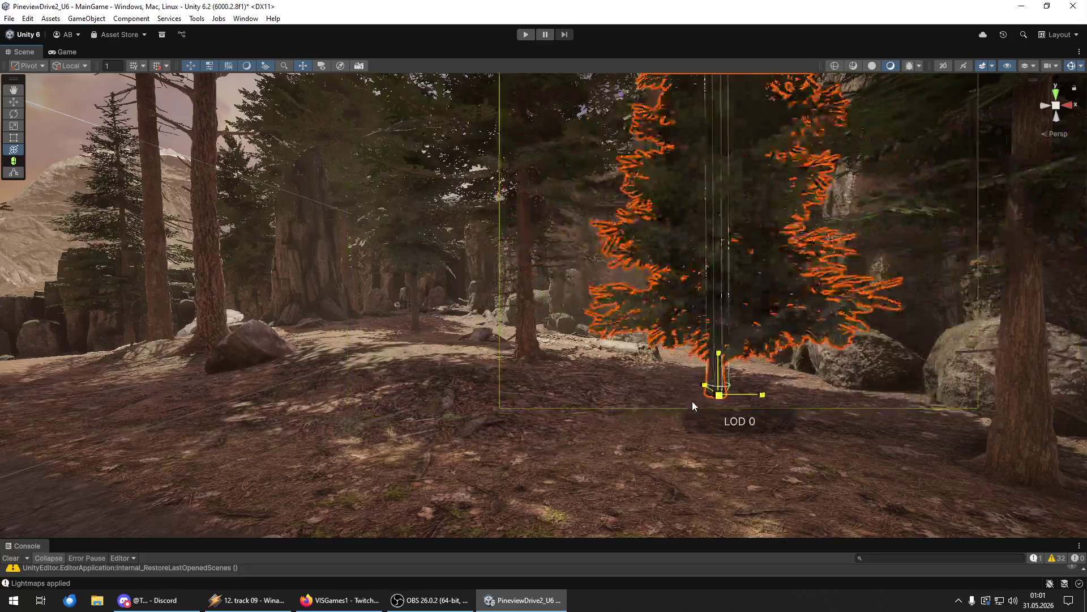
{"action": "scroll", "coordinate": [692, 400], "scroll_direction": "down", "scroll_amount": 4}
{"action": "key", "text": "w"}
{"action": "mouse_move", "coordinate": [719, 362]}
{"action": "left_mouse_down"}
{"action": "mouse_move", "coordinate": [751, 379]}
{"action": "mouse_move", "coordinate": [468, 389]}
{"action": "mouse_move", "coordinate": [590, 378]}
{"action": "mouse_move", "coordinate": [476, 379]}
{"action": "mouse_move", "coordinate": [393, 365]}
{"action": "mouse_move", "coordinate": [372, 387]}
{"action": "mouse_move", "coordinate": [390, 411]}
{"action": "left_mouse_up"}
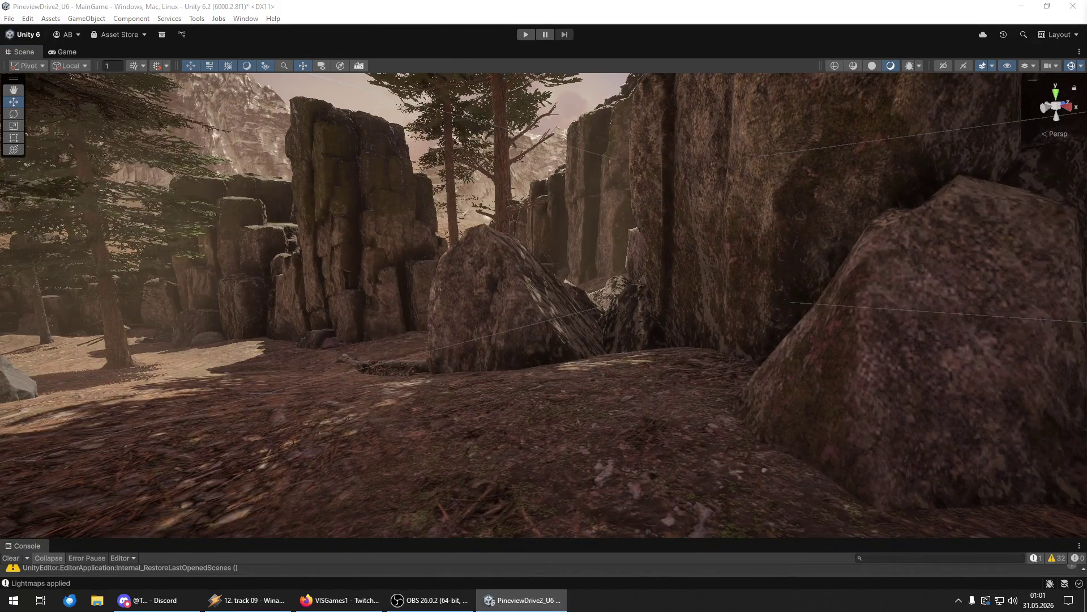
- Place a new pine tree in the canyon and frame it
{"action": "mouse_move", "coordinate": [1086, 481]}
{"action": "left_mouse_down"}
{"action": "mouse_move", "coordinate": [851, 480]}
{"action": "mouse_move", "coordinate": [577, 436]}
{"action": "left_mouse_up"}
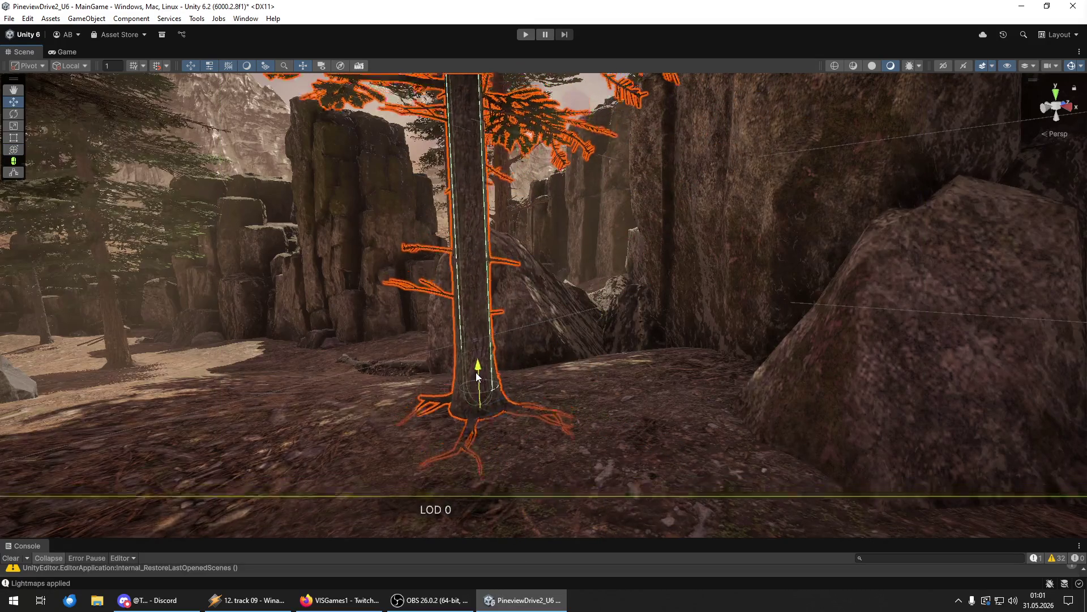
{"action": "mouse_move", "coordinate": [476, 380]}
{"action": "left_mouse_down"}
{"action": "mouse_move", "coordinate": [415, 376]}
{"action": "mouse_move", "coordinate": [469, 364]}
{"action": "mouse_move", "coordinate": [425, 341]}
{"action": "mouse_move", "coordinate": [396, 388]}
{"action": "mouse_move", "coordinate": [198, 399]}
{"action": "left_mouse_up"}
{"action": "key", "text": "f"}
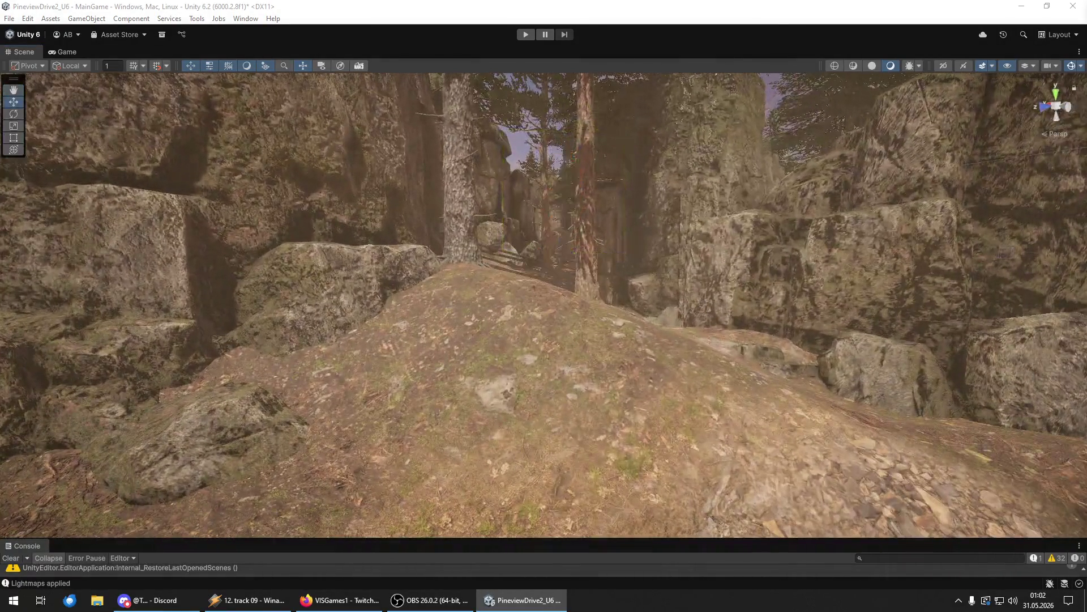
- Place another pine on the crest of the rocky hill and inspect it from all sides
{"action": "mouse_move", "coordinate": [555, 397]}
{"action": "left_mouse_down"}
{"action": "mouse_move", "coordinate": [549, 300]}
{"action": "mouse_move", "coordinate": [522, 282]}
{"action": "left_mouse_up"}
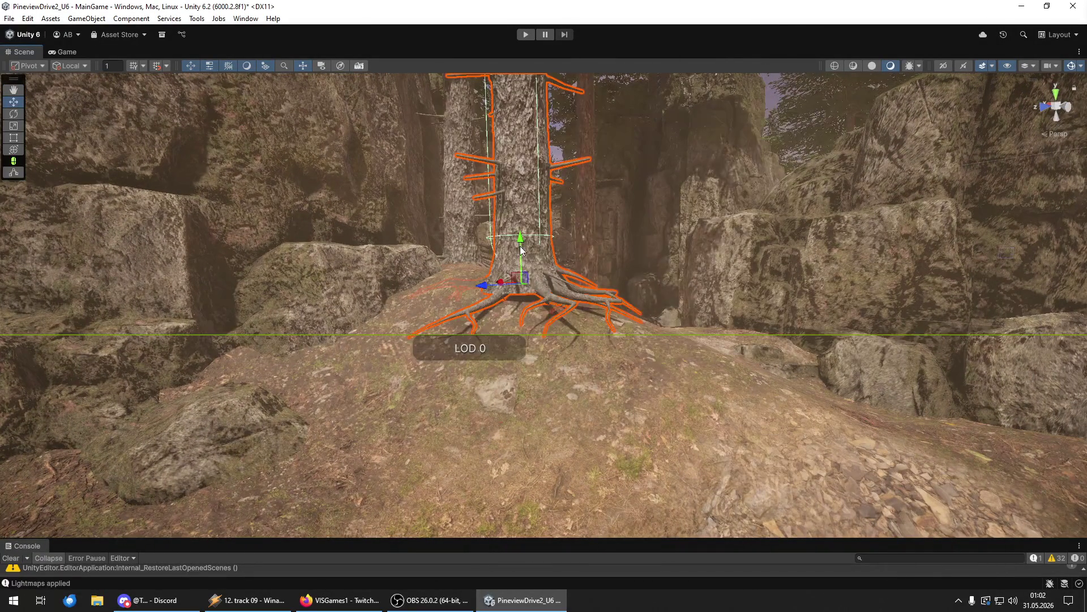
{"action": "left_click_drag", "start_coordinate": [653, 356], "coordinate": [358, 243]}
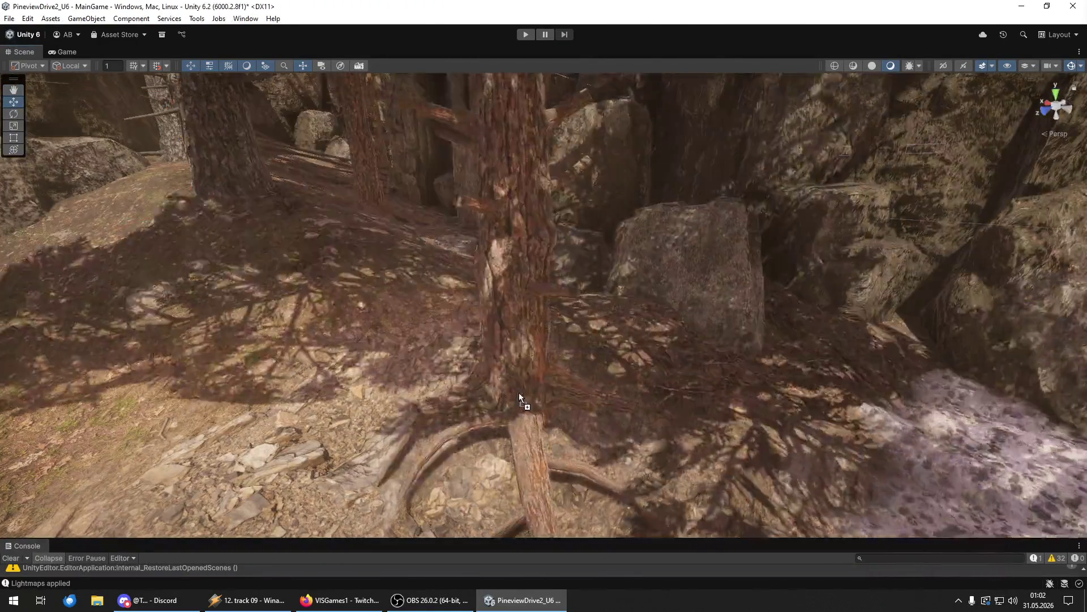
{"action": "left_click", "coordinate": [519, 392]}
{"action": "scroll", "coordinate": [531, 343], "scroll_direction": "down", "scroll_amount": 5}
{"action": "left_click_drag", "start_coordinate": [531, 343], "coordinate": [715, 434]}
{"action": "mouse_move", "coordinate": [665, 465]}
{"action": "left_mouse_down"}
{"action": "mouse_move", "coordinate": [646, 448]}
{"action": "mouse_move", "coordinate": [534, 432]}
{"action": "mouse_move", "coordinate": [601, 394]}
{"action": "mouse_move", "coordinate": [674, 451]}
{"action": "mouse_move", "coordinate": [652, 431]}
{"action": "left_mouse_up"}
{"action": "mouse_move", "coordinate": [644, 375]}
{"action": "left_mouse_down"}
{"action": "mouse_move", "coordinate": [648, 303]}
{"action": "mouse_move", "coordinate": [697, 317]}
{"action": "mouse_move", "coordinate": [687, 354]}
{"action": "mouse_move", "coordinate": [672, 335]}
{"action": "mouse_move", "coordinate": [810, 340]}
{"action": "mouse_move", "coordinate": [640, 310]}
{"action": "mouse_move", "coordinate": [729, 342]}
{"action": "mouse_move", "coordinate": [964, 344]}
{"action": "left_mouse_up"}
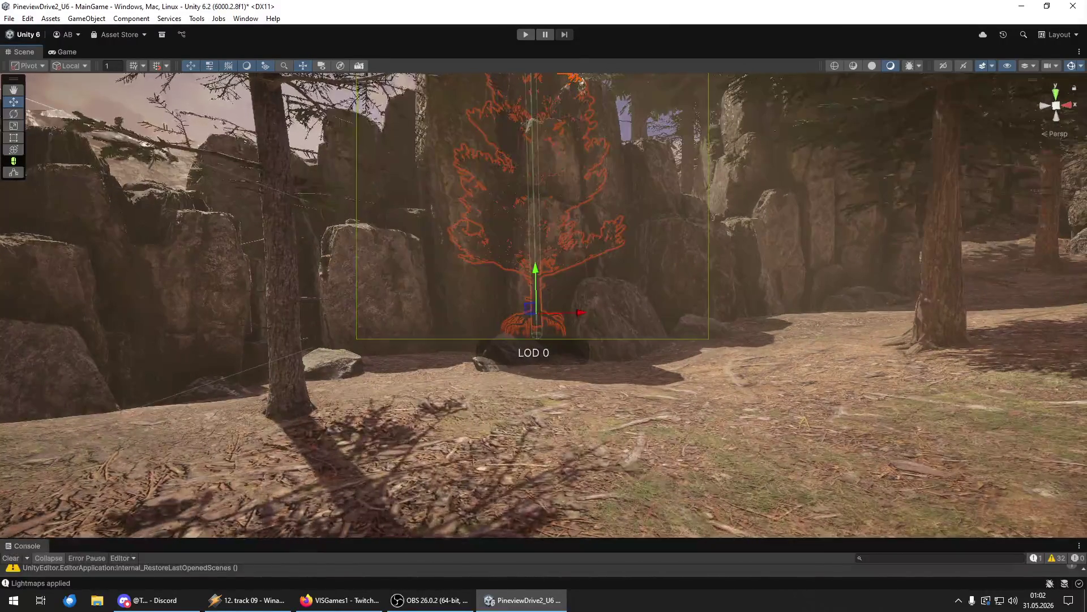
- Add two large pines in the clearing by the rock outcrop and the fence
{"action": "mouse_move", "coordinate": [596, 412]}
{"action": "left_mouse_down"}
{"action": "mouse_move", "coordinate": [593, 376]}
{"action": "mouse_move", "coordinate": [685, 388]}
{"action": "mouse_move", "coordinate": [610, 377]}
{"action": "mouse_move", "coordinate": [787, 426]}
{"action": "mouse_move", "coordinate": [503, 412]}
{"action": "mouse_move", "coordinate": [579, 409]}
{"action": "left_mouse_up"}
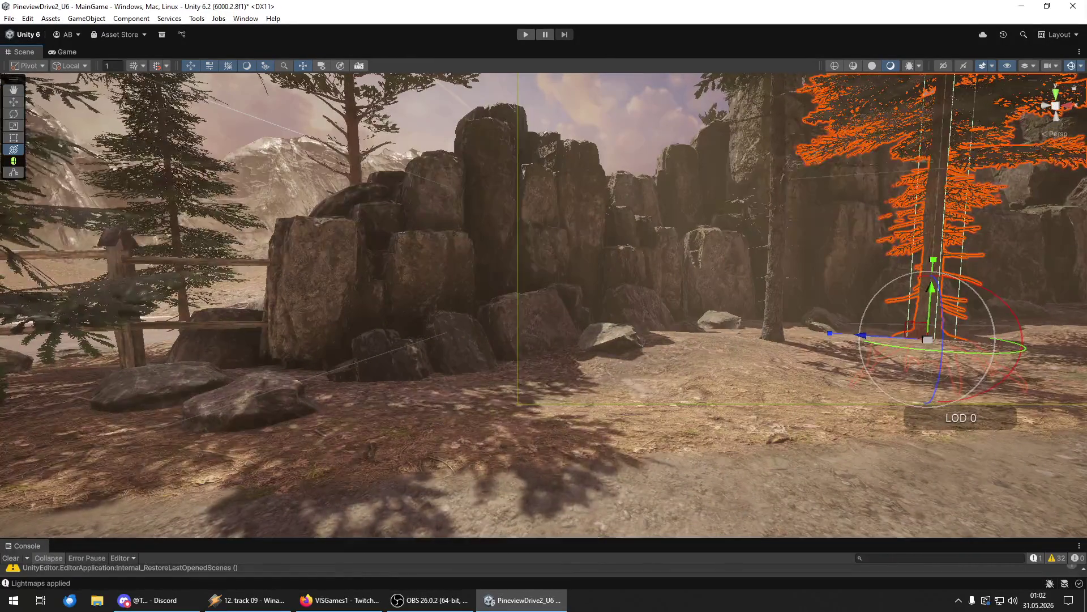
{"action": "key", "text": "ctrl+shift+d"}
{"action": "left_click", "coordinate": [534, 409]}
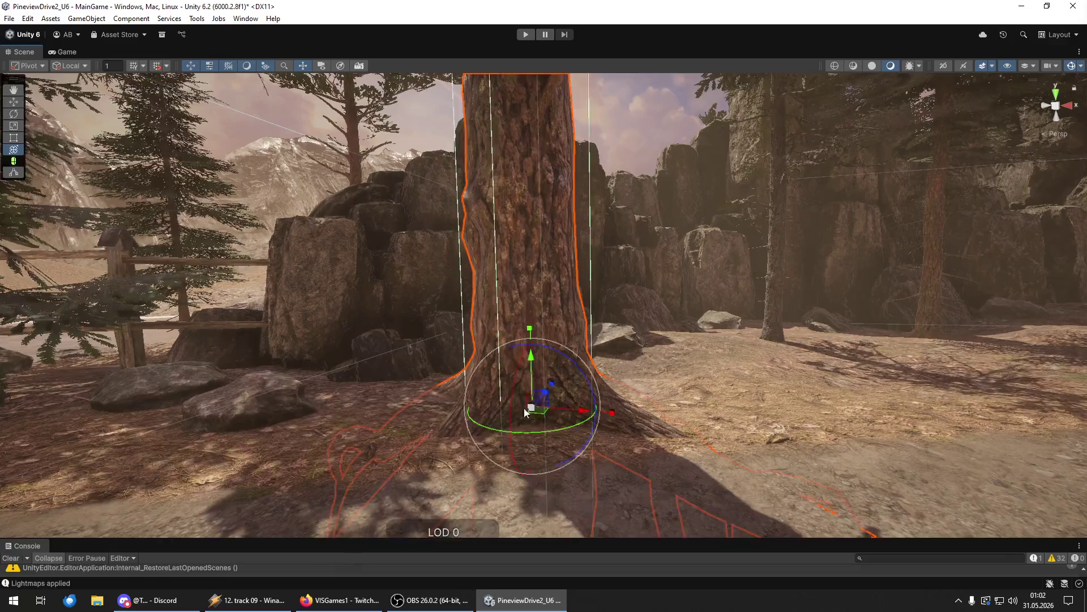
{"action": "left_click_drag", "start_coordinate": [500, 420], "coordinate": [688, 412]}
{"action": "key", "text": "w"}
{"action": "left_click_drag", "start_coordinate": [681, 341], "coordinate": [768, 317]}
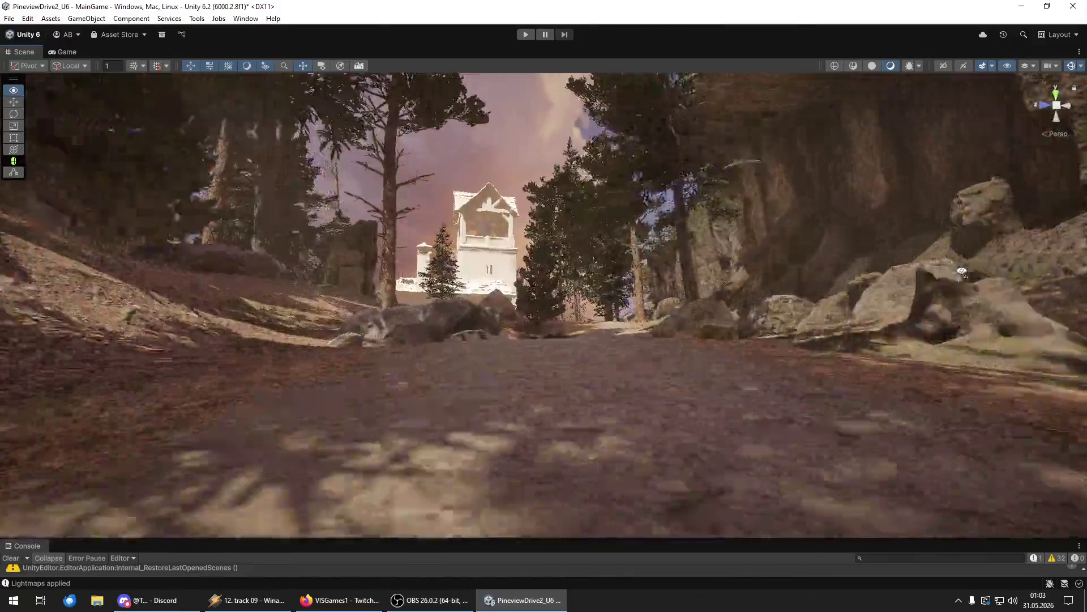
- Fly toward the tower and adjust the thin tree beside the chapel
{"action": "key", "text": "w"}
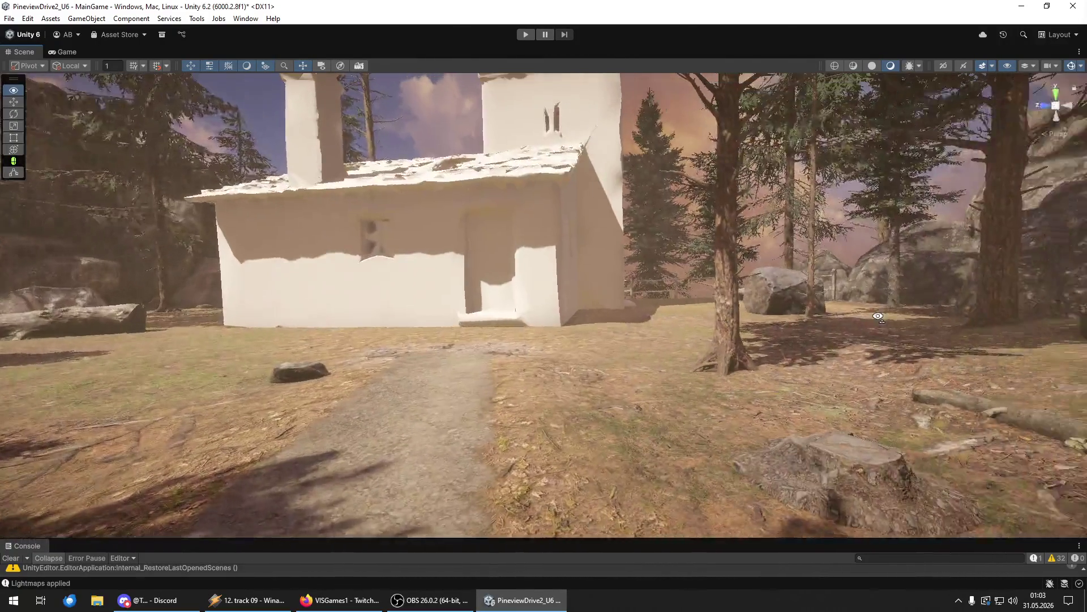
{"action": "right_click", "coordinate": [878, 316]}
{"action": "left_click", "coordinate": [832, 255]}
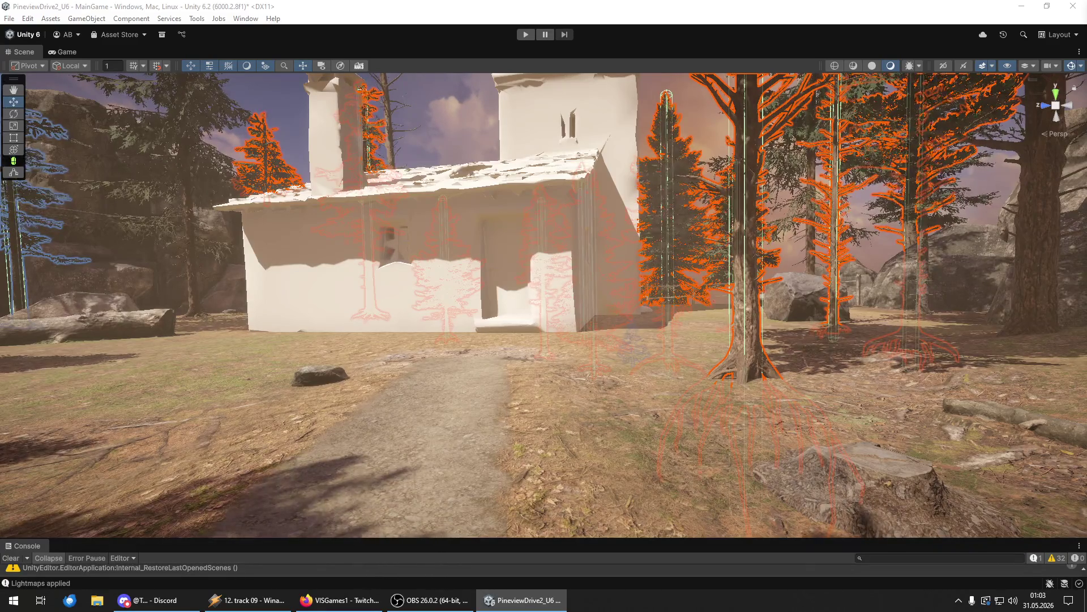
{"action": "key", "text": "shift+d"}
- Save the scene, then save the whole project
{"action": "left_click", "coordinate": [9, 18]}
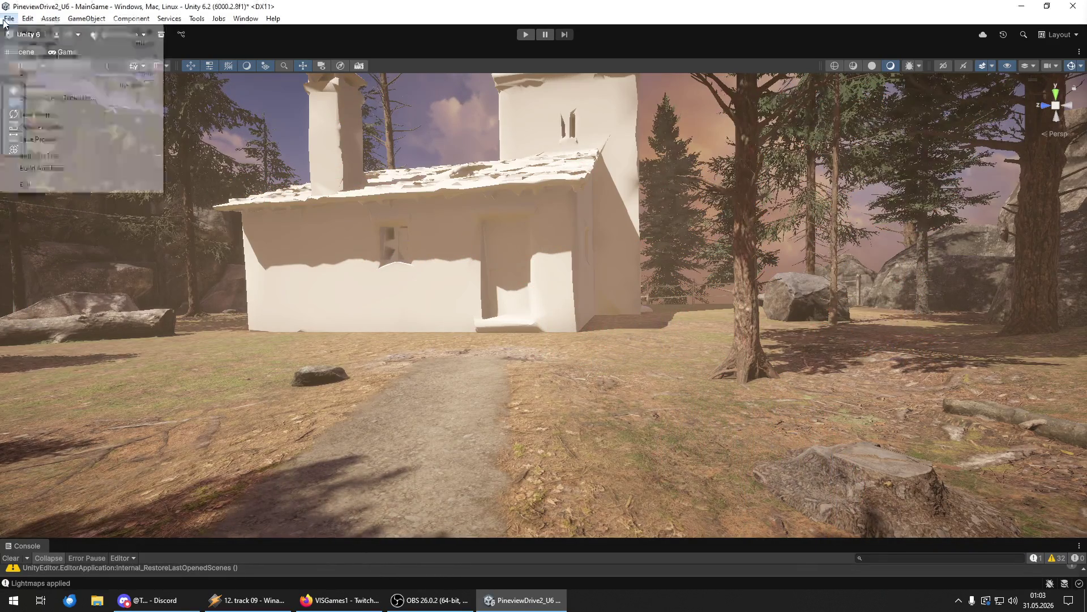
{"action": "left_click", "coordinate": [30, 85]}
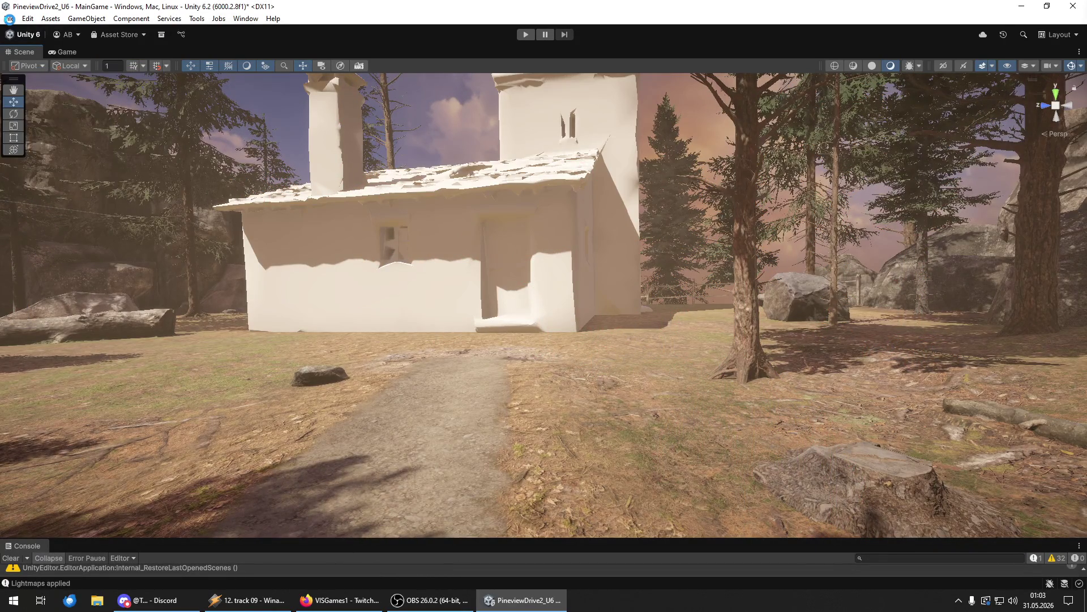
{"action": "left_click", "coordinate": [9, 18]}
{"action": "left_click", "coordinate": [45, 140]}
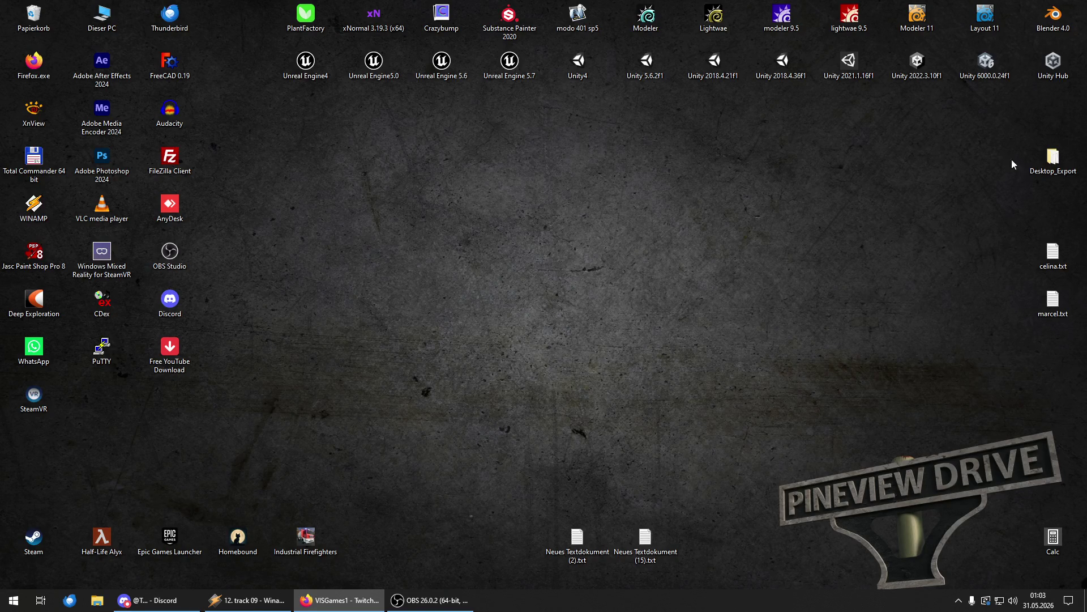
- Open the PineviewDrive2_U6 project from Unity Hub and close the Hub while it loads
{"action": "double_click", "coordinate": [997, 62]}
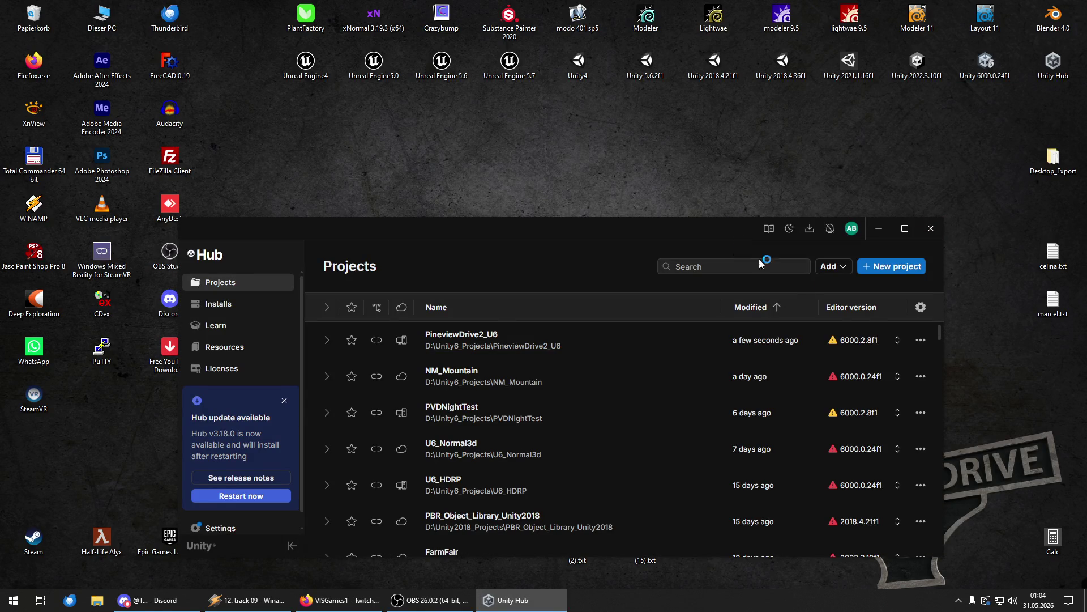
{"action": "left_click", "coordinate": [486, 345]}
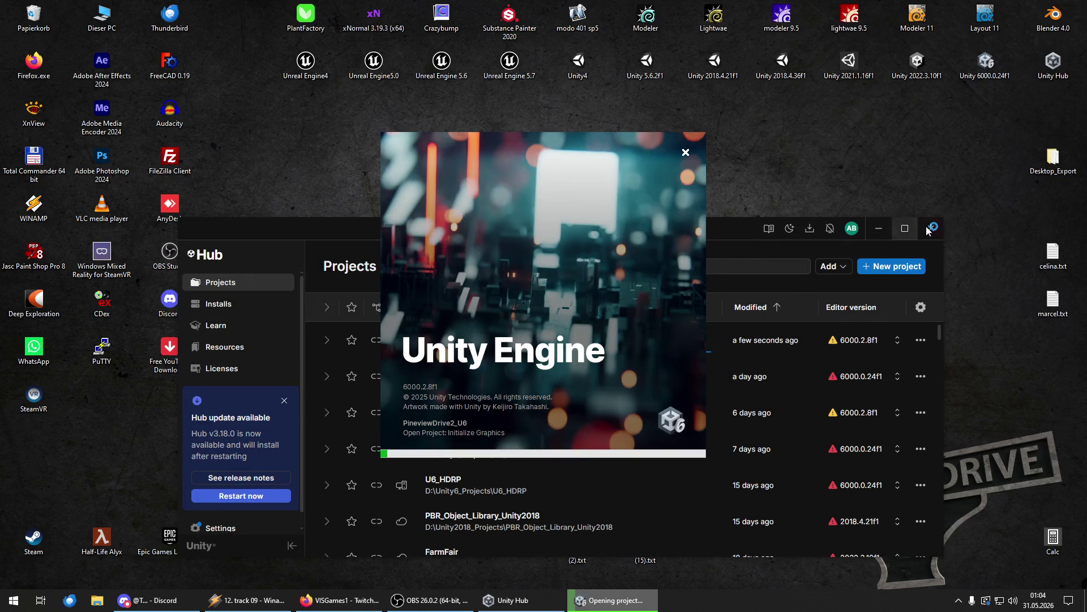
{"action": "left_click", "coordinate": [931, 230]}
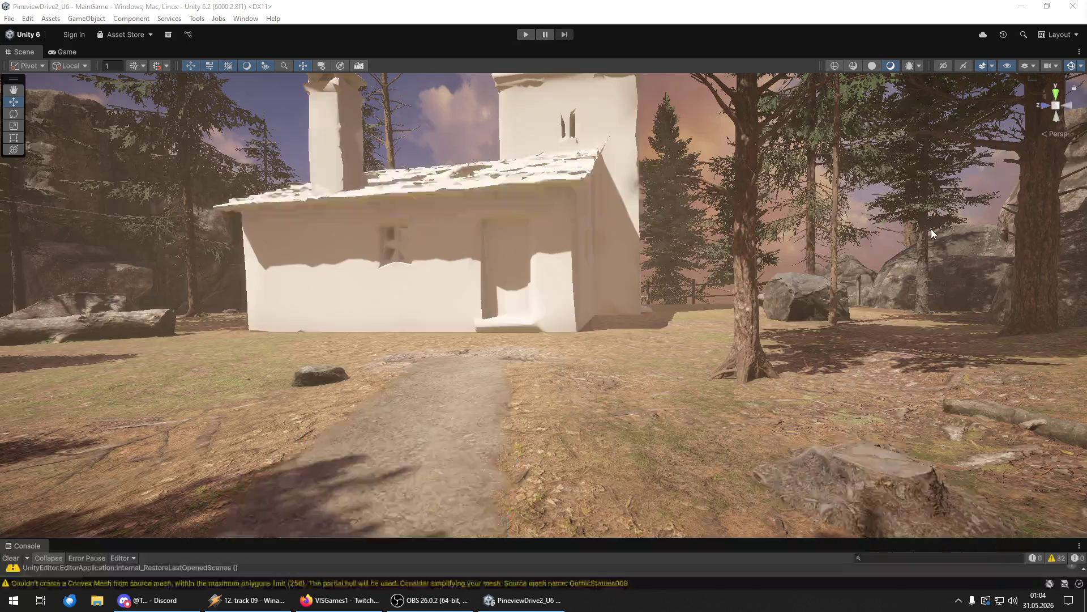
{"action": "left_click", "coordinate": [249, 600]}
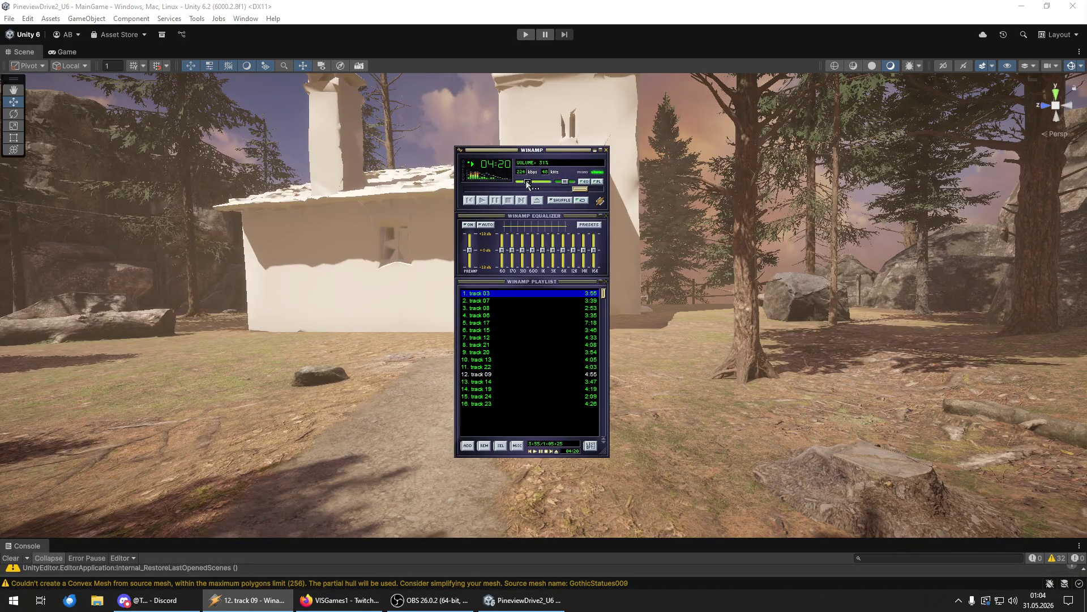
{"action": "left_click", "coordinate": [595, 151]}
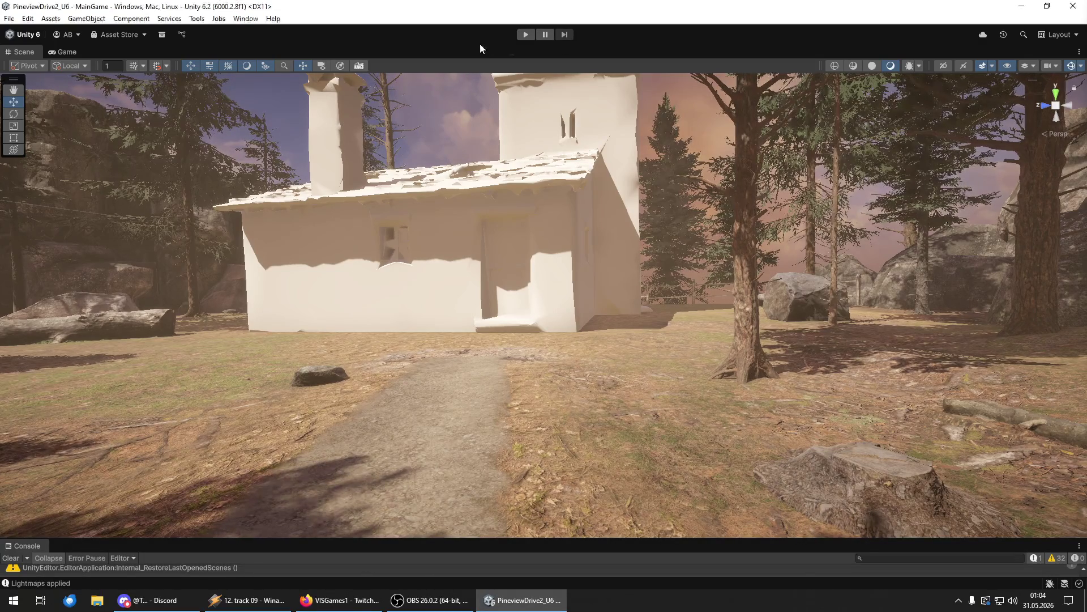
- Fly along the canyon path past the chapel toward the fence and through the forest
{"action": "right_click", "coordinate": [566, 199]}
{"action": "mouse_move", "coordinate": [585, 226]}
{"action": "left_mouse_down"}
{"action": "mouse_move", "coordinate": [632, 197]}
{"action": "mouse_move", "coordinate": [273, 249]}
{"action": "mouse_move", "coordinate": [283, 284]}
{"action": "mouse_move", "coordinate": [1072, 262]}
{"action": "mouse_move", "coordinate": [690, 235]}
{"action": "mouse_move", "coordinate": [719, 245]}
{"action": "mouse_move", "coordinate": [494, 145]}
{"action": "mouse_move", "coordinate": [252, 203]}
{"action": "mouse_move", "coordinate": [66, 230]}
{"action": "mouse_move", "coordinate": [676, 190]}
{"action": "mouse_move", "coordinate": [474, 202]}
{"action": "mouse_move", "coordinate": [522, 216]}
{"action": "mouse_move", "coordinate": [787, 232]}
{"action": "mouse_move", "coordinate": [833, 224]}
{"action": "mouse_move", "coordinate": [93, 223]}
{"action": "left_mouse_up"}
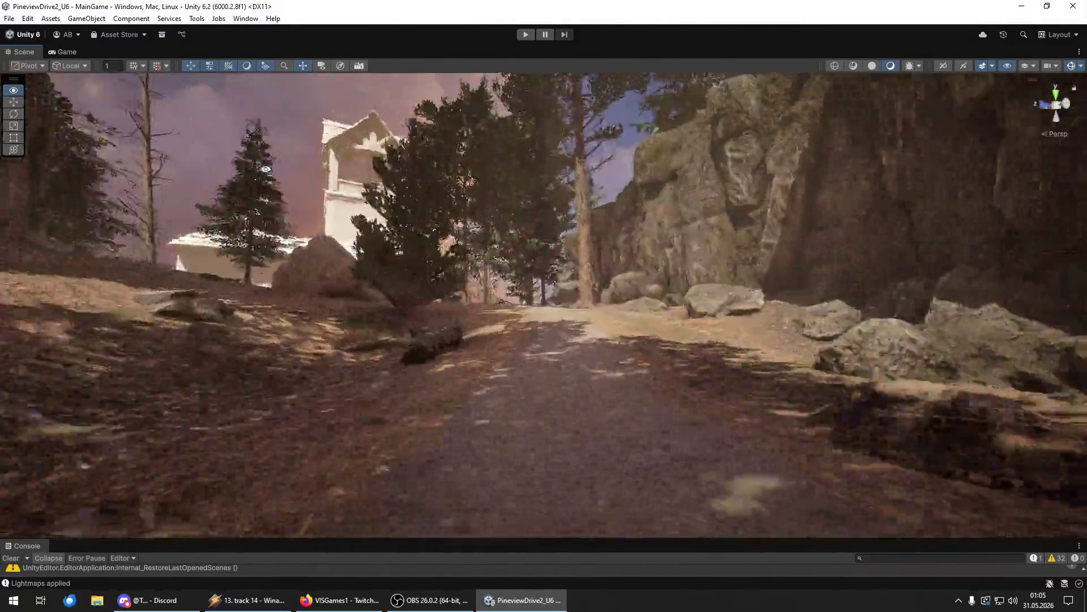
{"action": "mouse_move", "coordinate": [266, 169]}
{"action": "left_mouse_down"}
{"action": "mouse_move", "coordinate": [128, 186]}
{"action": "mouse_move", "coordinate": [726, 207]}
{"action": "mouse_move", "coordinate": [687, 228]}
{"action": "mouse_move", "coordinate": [652, 227]}
{"action": "mouse_move", "coordinate": [634, 206]}
{"action": "mouse_move", "coordinate": [585, 198]}
{"action": "mouse_move", "coordinate": [635, 184]}
{"action": "mouse_move", "coordinate": [229, 181]}
{"action": "mouse_move", "coordinate": [212, 198]}
{"action": "mouse_move", "coordinate": [151, 206]}
{"action": "left_mouse_up"}
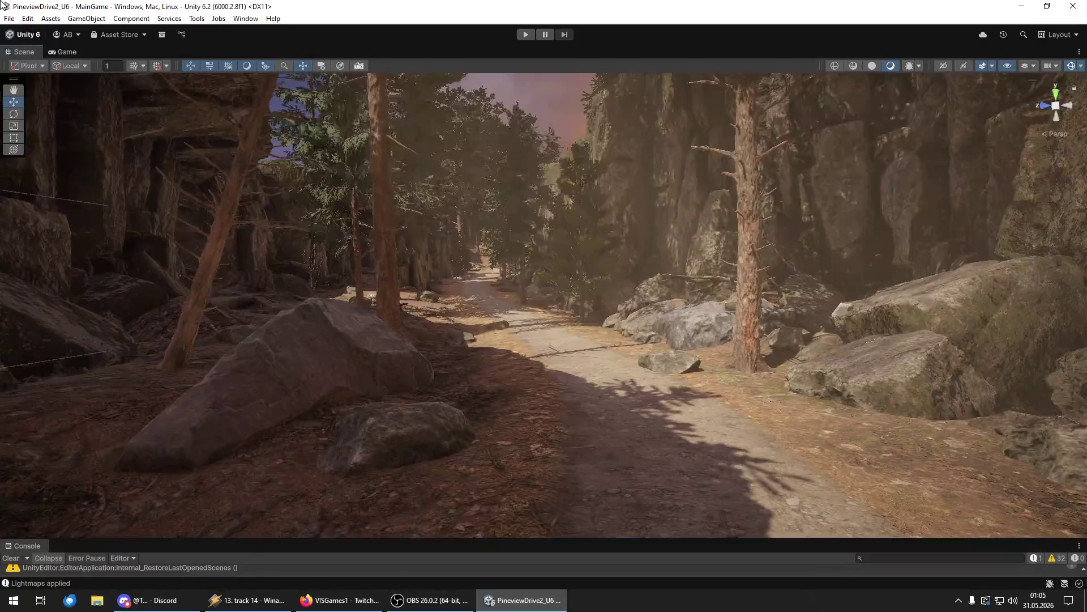
- Save the whole project with File > Save Project, then close Task Manager
{"action": "left_click", "coordinate": [9, 18]}
{"action": "left_click", "coordinate": [9, 18]}
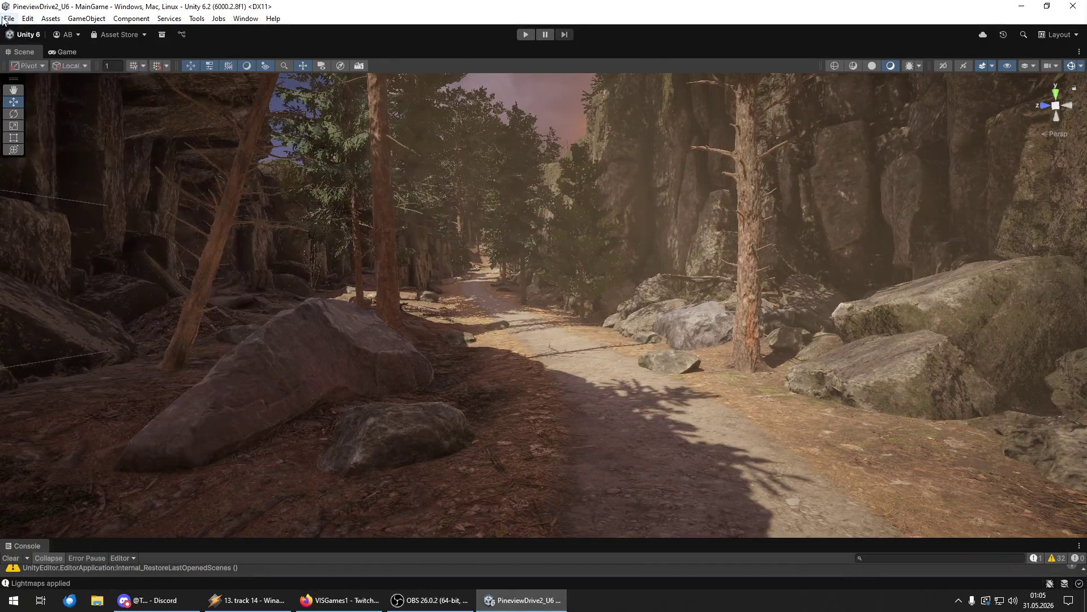
{"action": "left_click", "coordinate": [27, 18]}
{"action": "left_click", "coordinate": [9, 18]}
{"action": "left_click", "coordinate": [38, 139]}
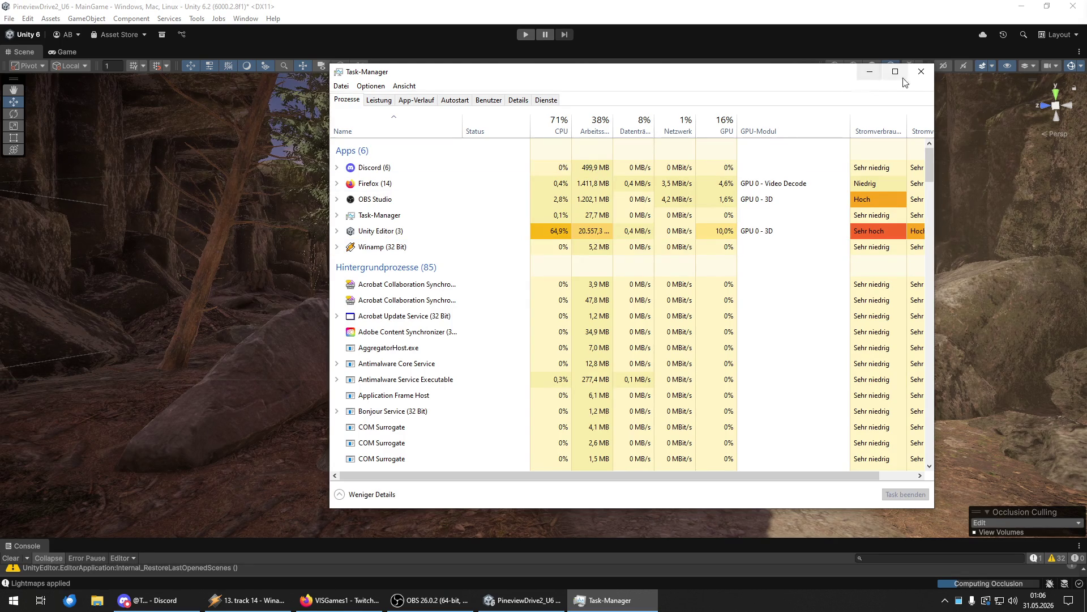
{"action": "left_click", "coordinate": [921, 71]}
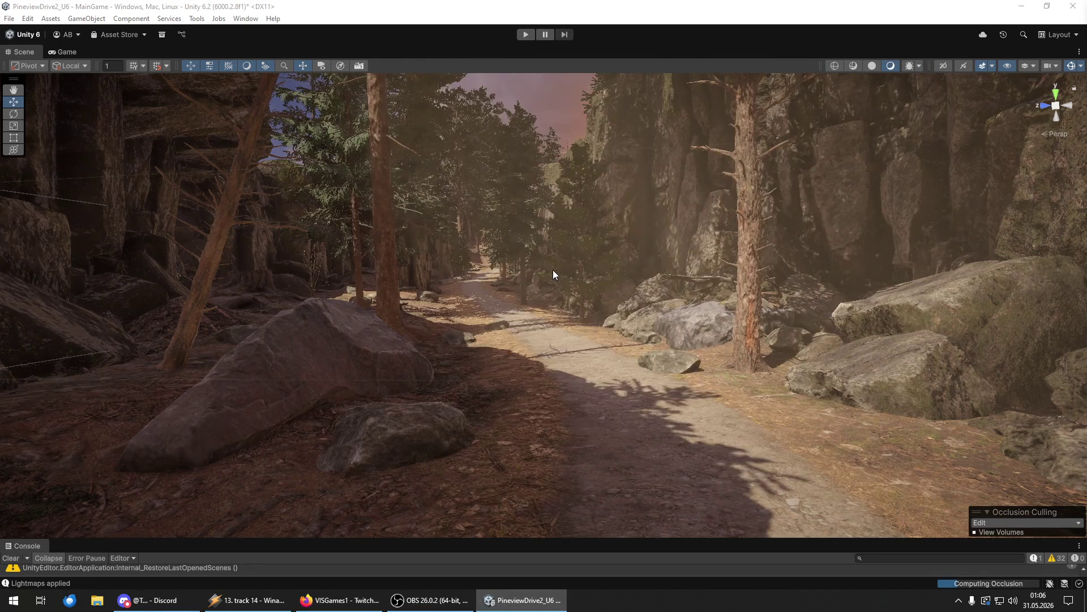